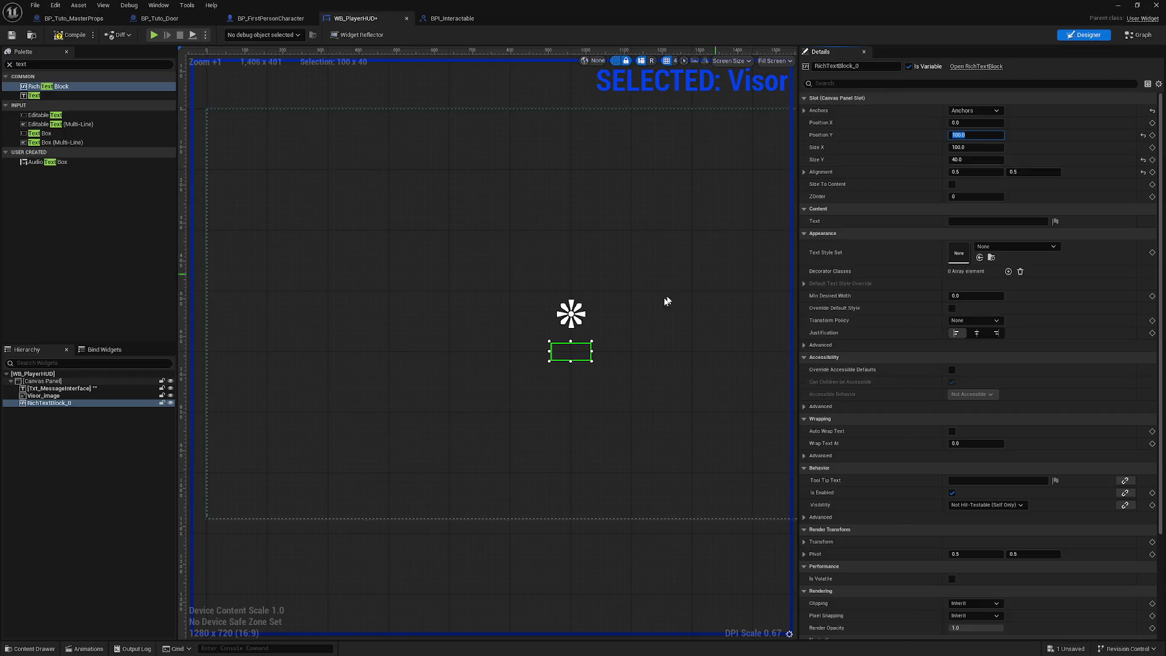
Give the rich text block a width of 500 and a Position Y of 125.
{"action": "scroll", "coordinate": [584, 352], "scroll_direction": "up", "scroll_amount": 5}
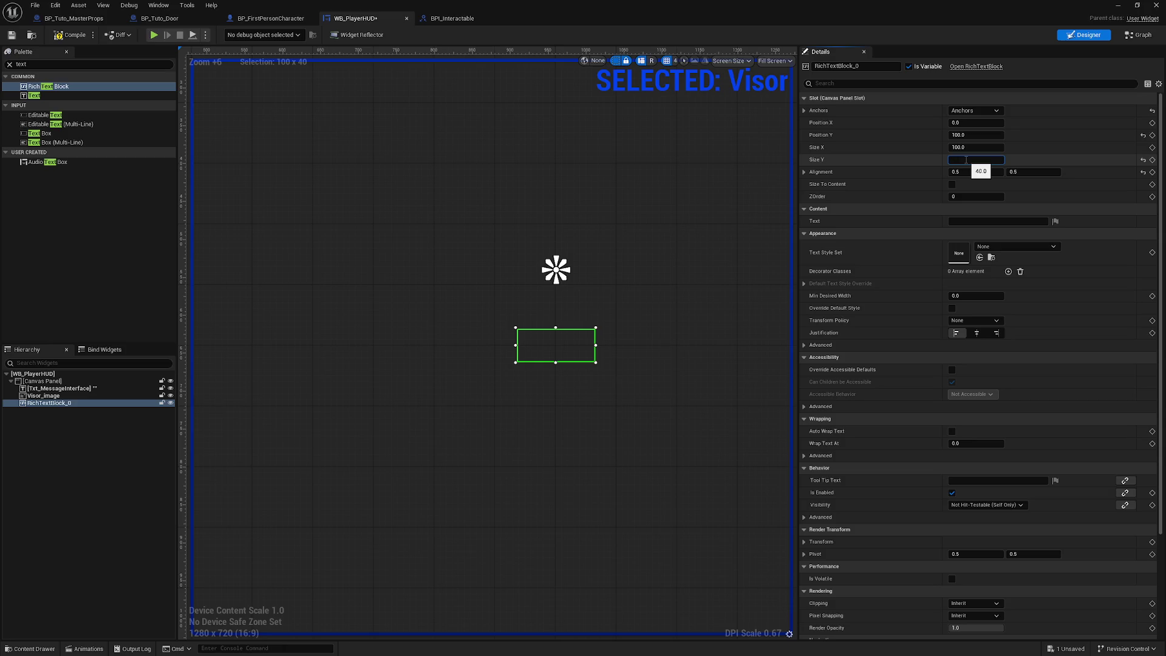
{"action": "left_click", "coordinate": [972, 147]}
{"action": "type", "text": "500"}
{"action": "key", "text": "Return"}
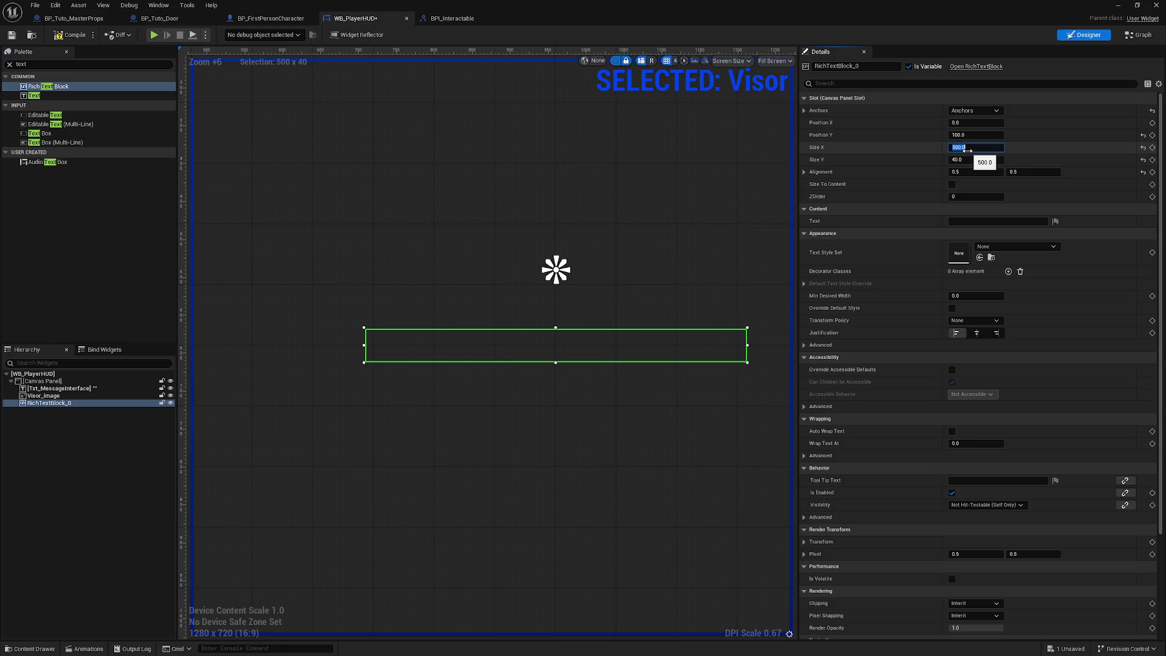
{"action": "left_click", "coordinate": [604, 327]}
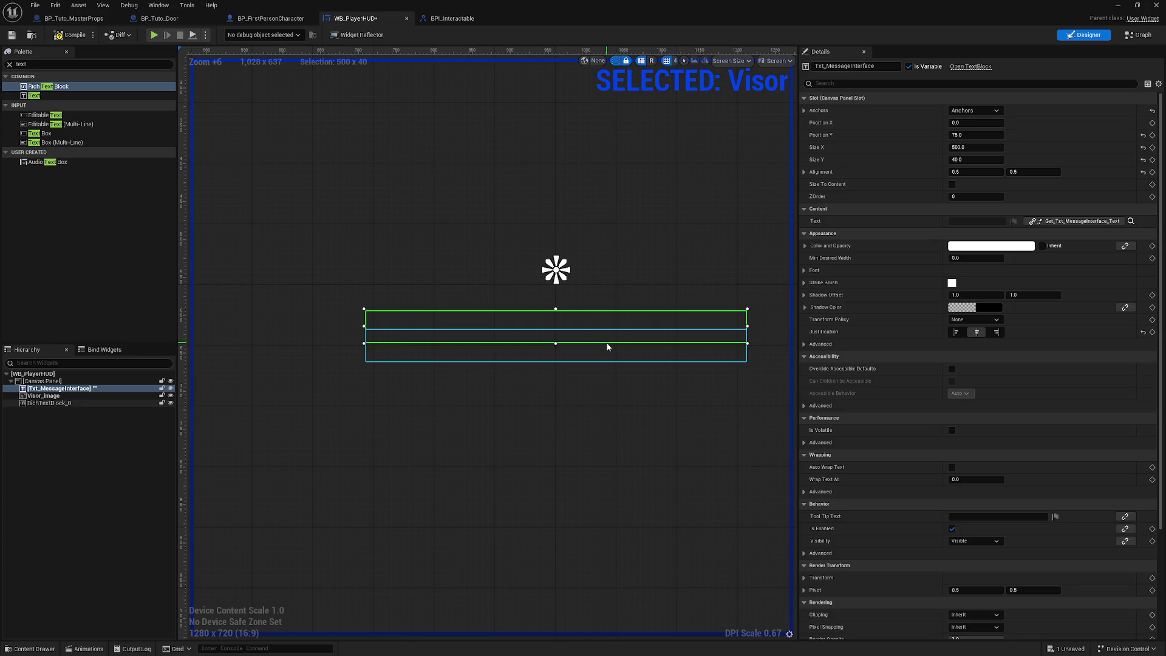
{"action": "type", "text": "RTB_Message"}
{"action": "key", "text": "Return"}
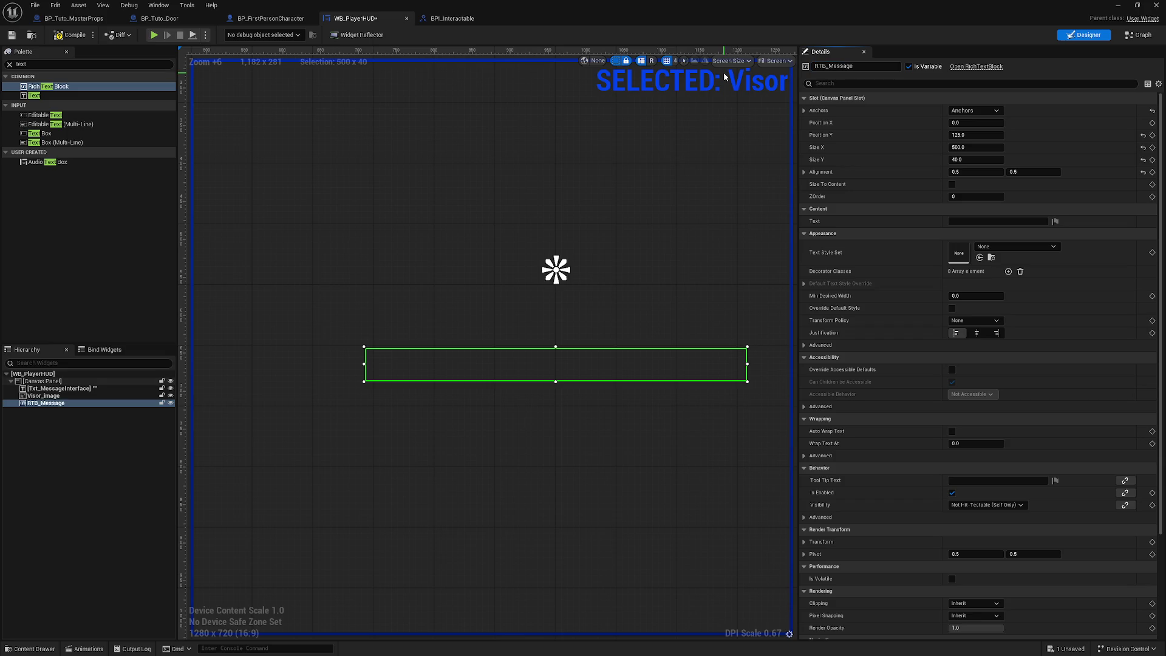
Check the text's localization options, then select the Txt_MessageInterface widget.
{"action": "left_click", "coordinate": [1055, 222]}
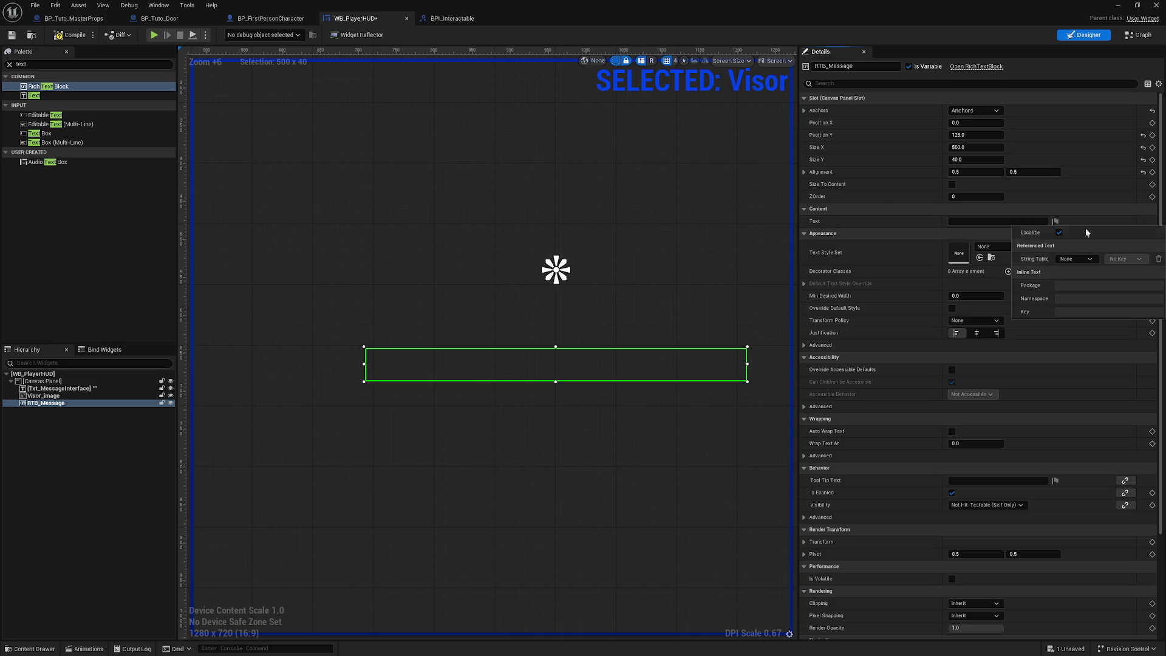
{"action": "left_click", "coordinate": [1059, 221]}
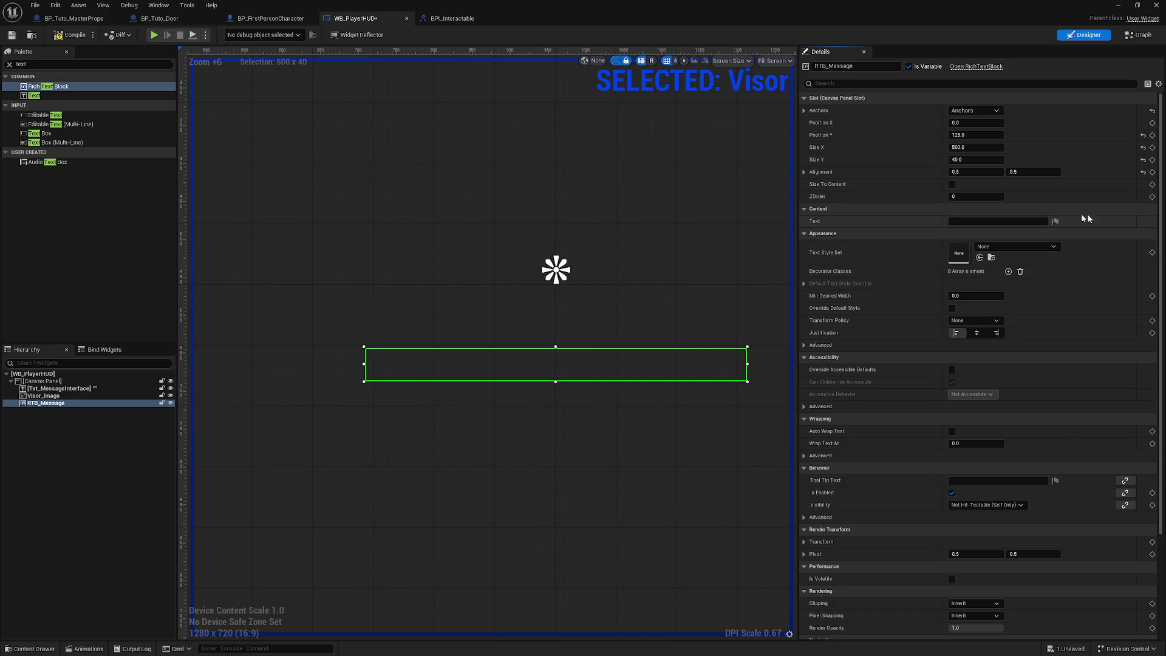
{"action": "left_click", "coordinate": [687, 336]}
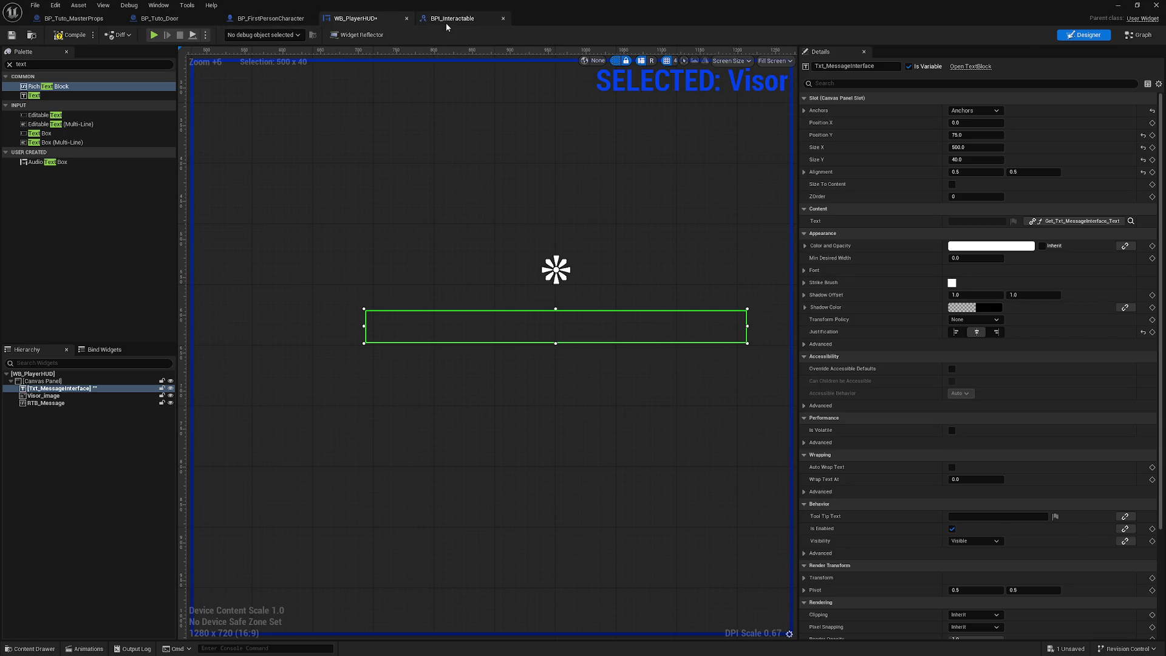
{"action": "left_click", "coordinate": [285, 19]}
{"action": "scroll", "coordinate": [551, 205], "scroll_direction": "up", "scroll_amount": 2}
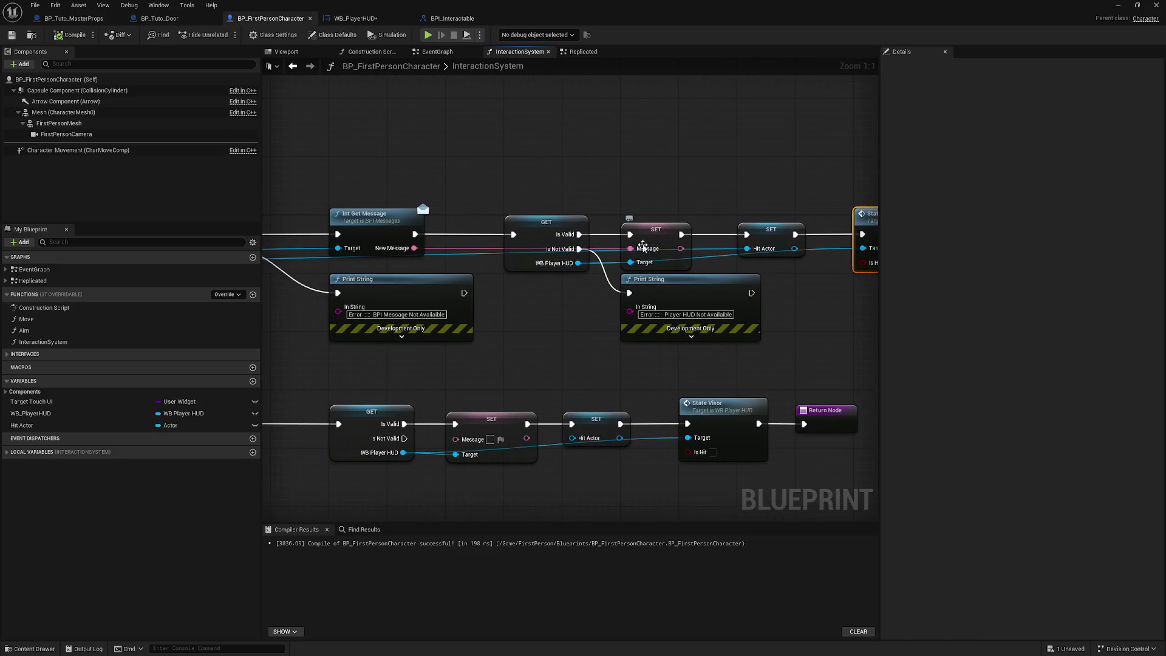
{"action": "left_click", "coordinate": [160, 19]}
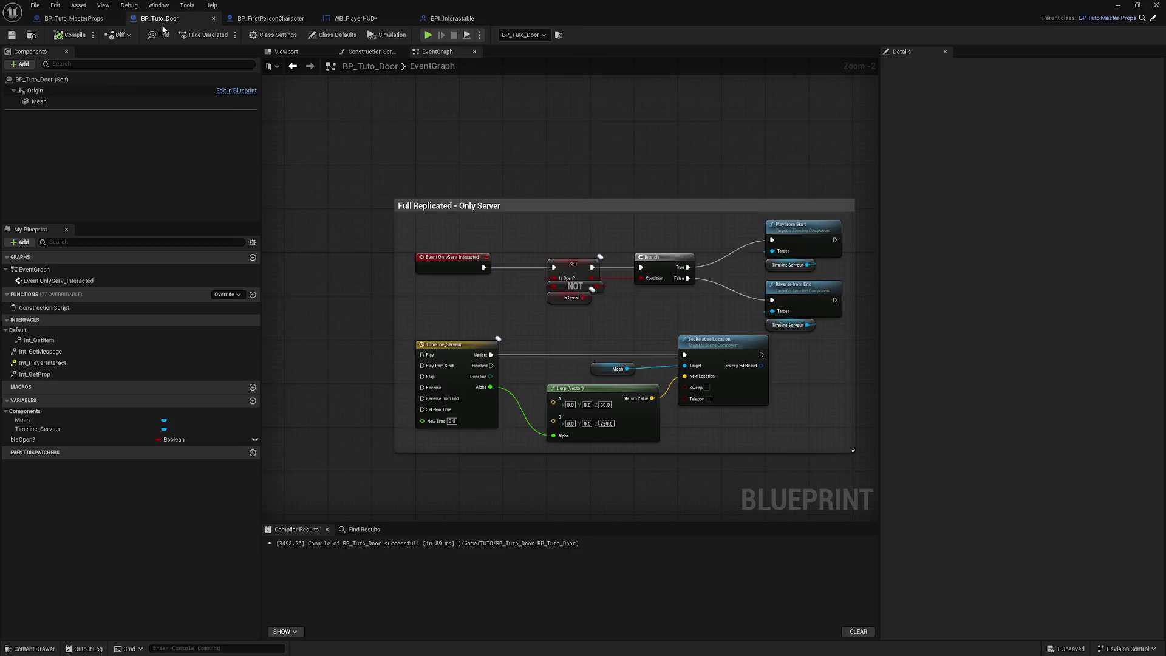
{"action": "left_click", "coordinate": [290, 20]}
{"action": "left_click", "coordinate": [95, 21]}
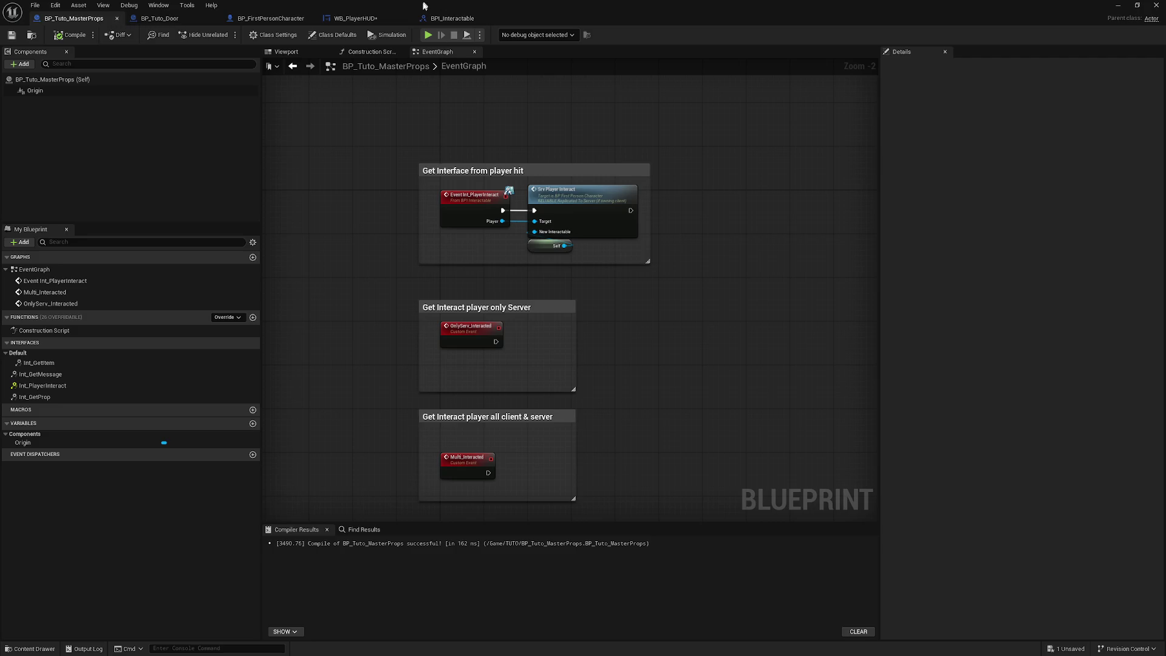
{"action": "left_click", "coordinate": [356, 18]}
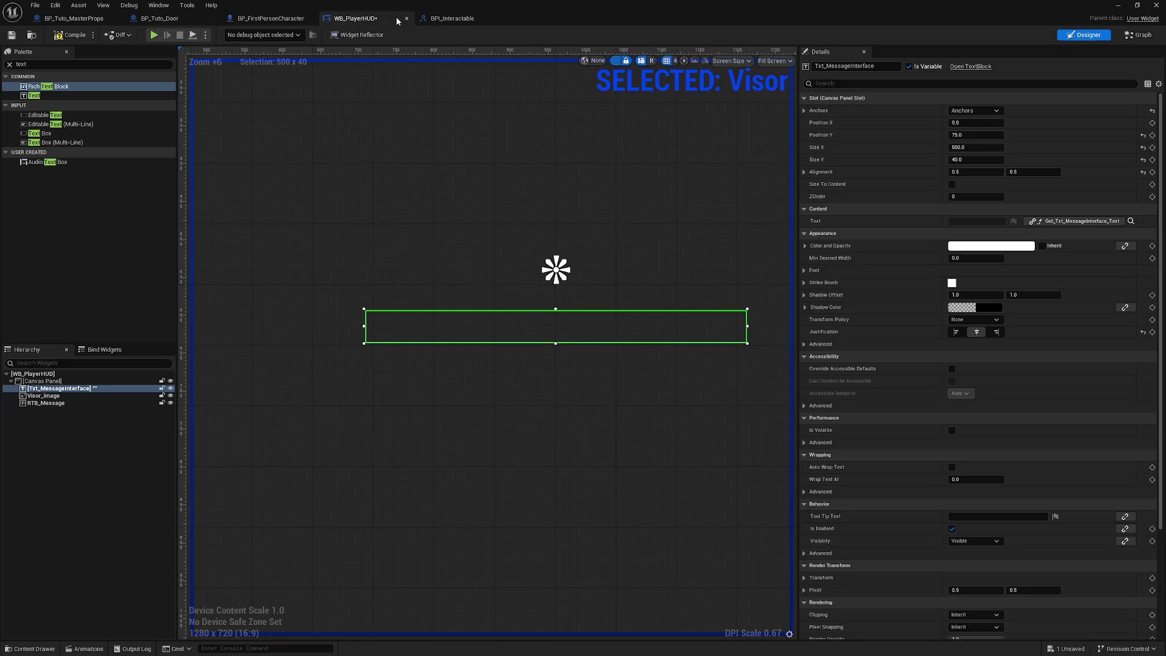
Add a custom event named SetTextMessage to the HUD's event graph.
{"action": "left_click", "coordinate": [1135, 37]}
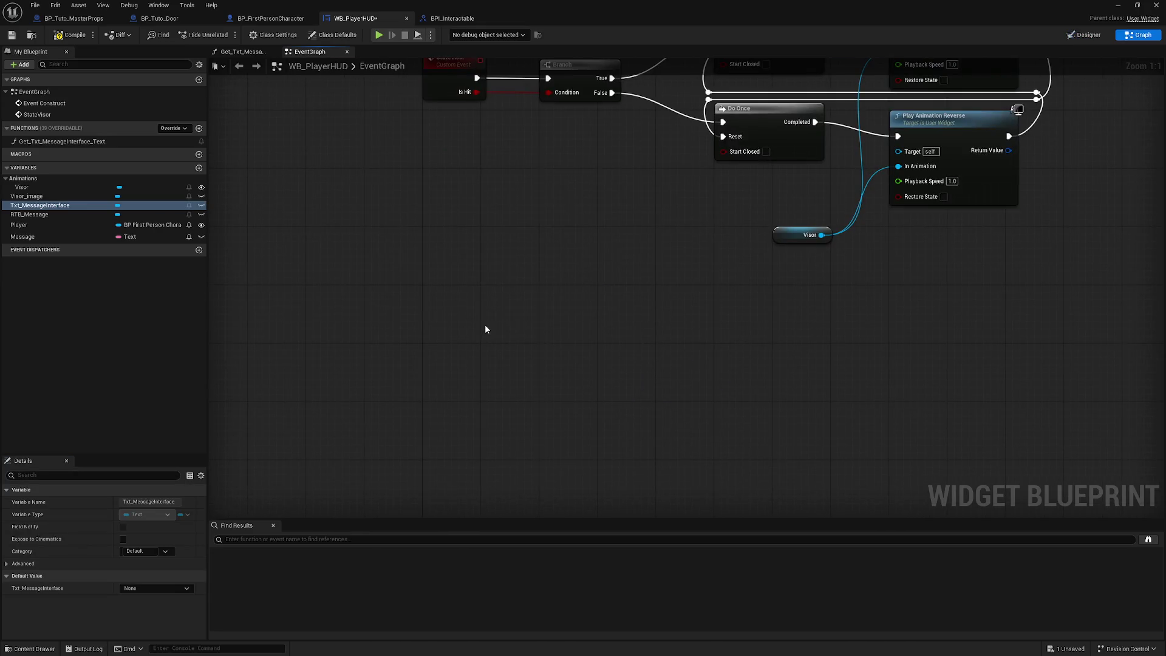
{"action": "right_click", "coordinate": [485, 329]}
{"action": "type", "text": "custom event"}
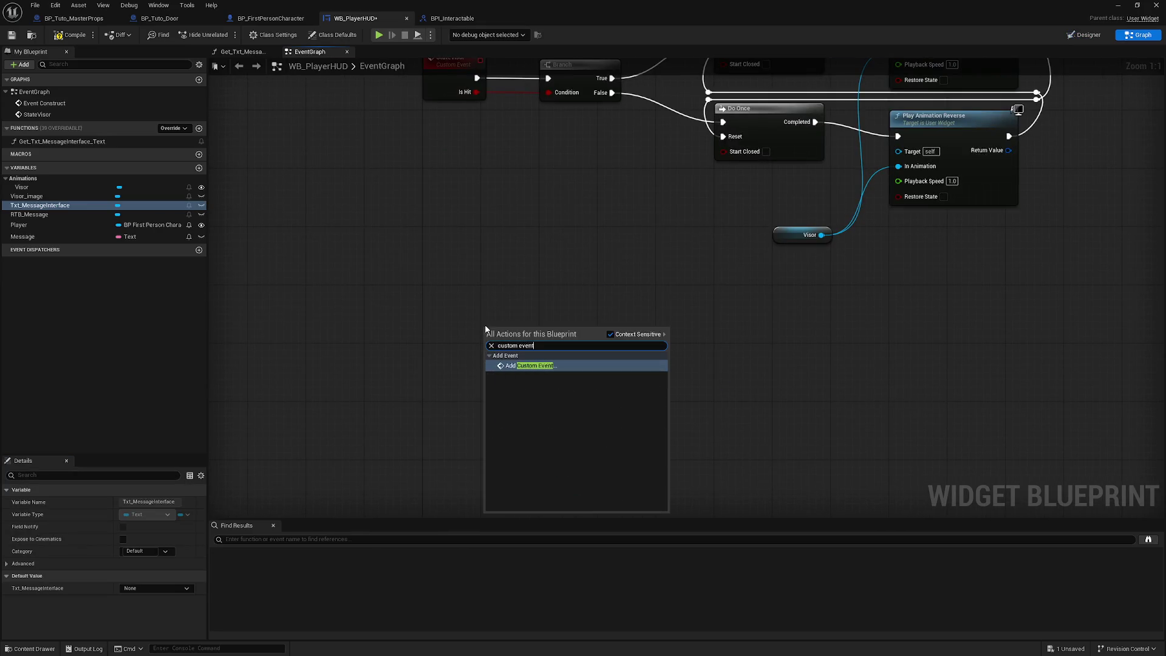
{"action": "key", "text": "Return"}
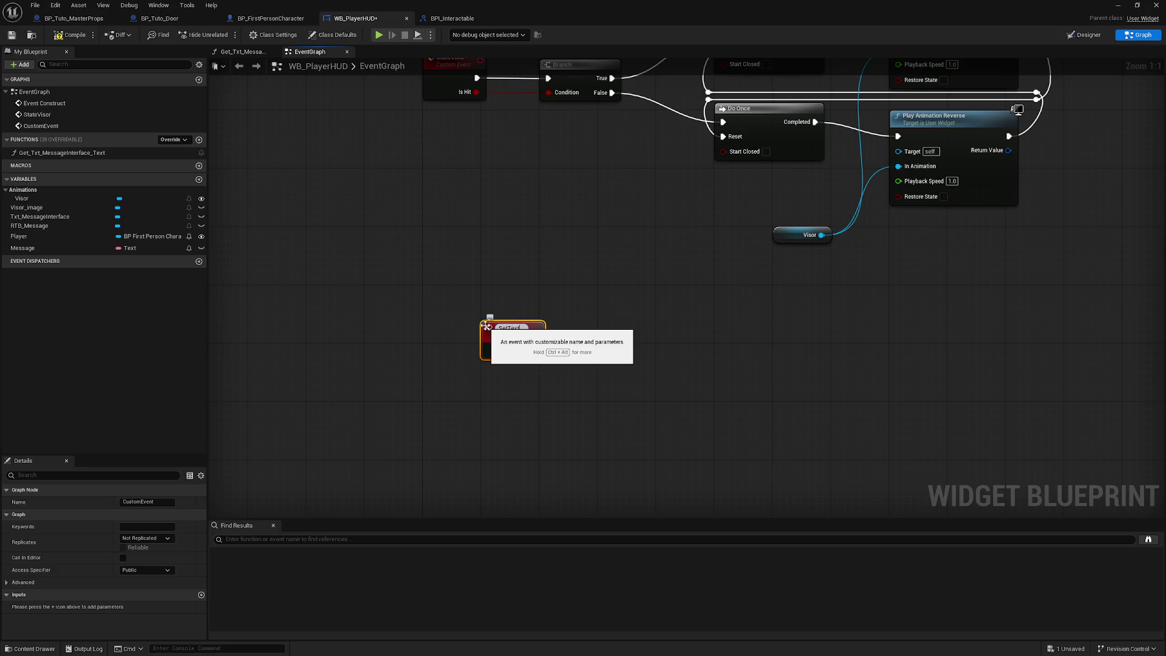
{"action": "type", "text": "SetTextMessage"}
{"action": "key", "text": "Return"}
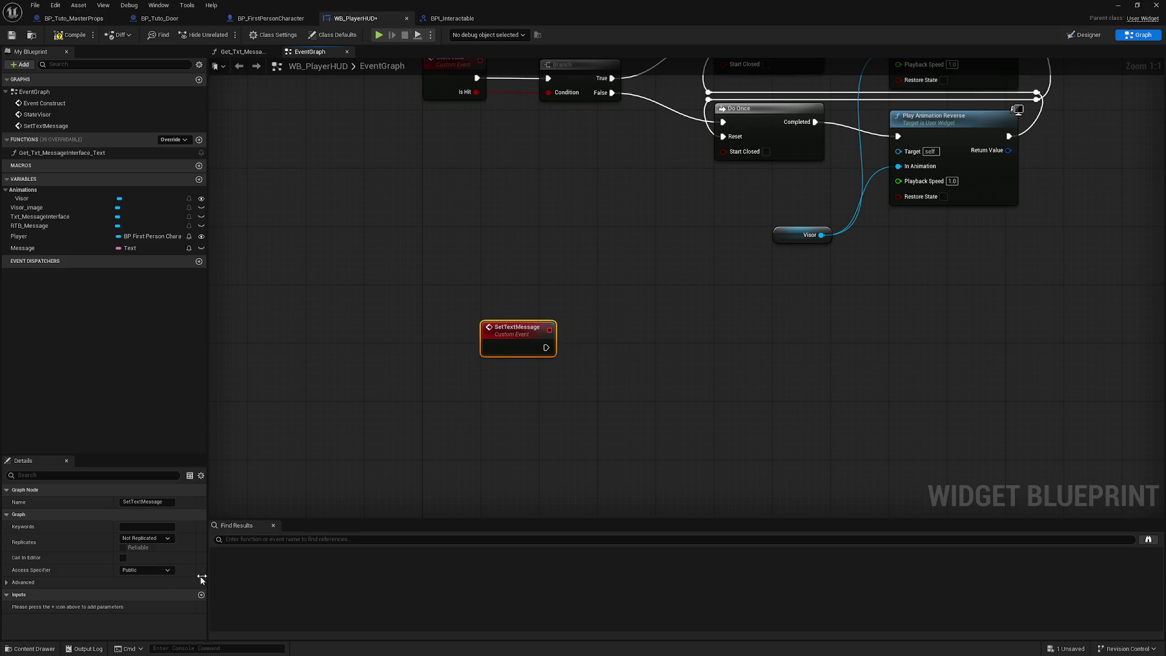
Give SetTextMessage a Text input named NewMessage and move the node up-left.
{"action": "left_click", "coordinate": [194, 594]}
{"action": "type", "text": "NewMessag"}
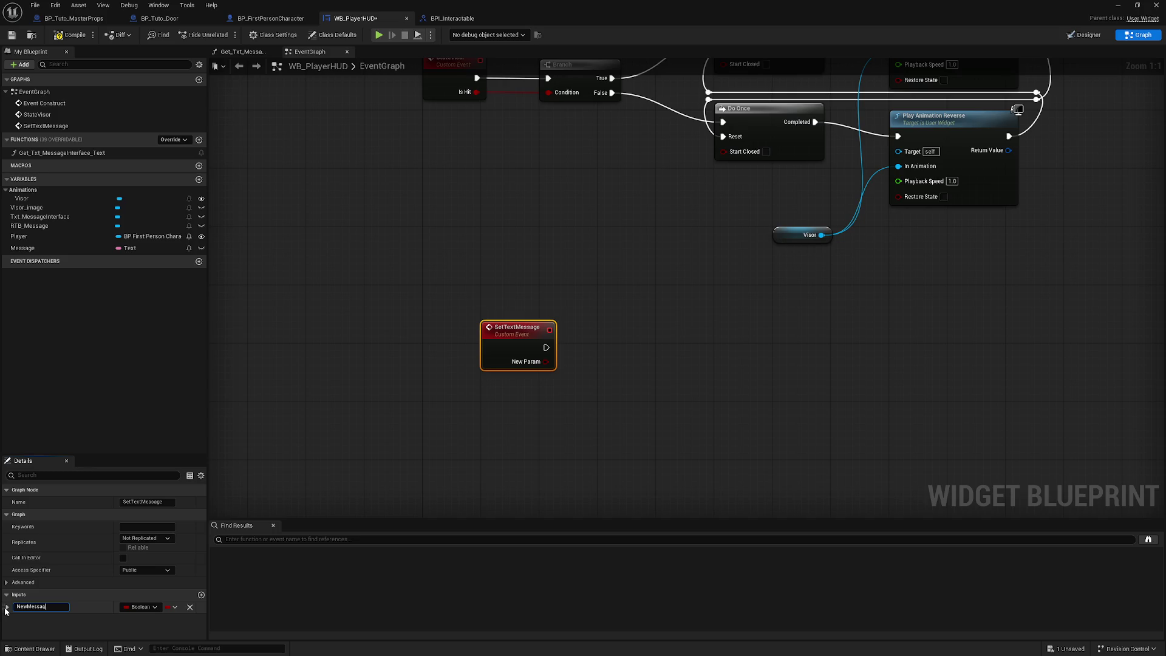
{"action": "type", "text": "e"}
{"action": "key", "text": "Return"}
{"action": "left_click", "coordinate": [146, 610]}
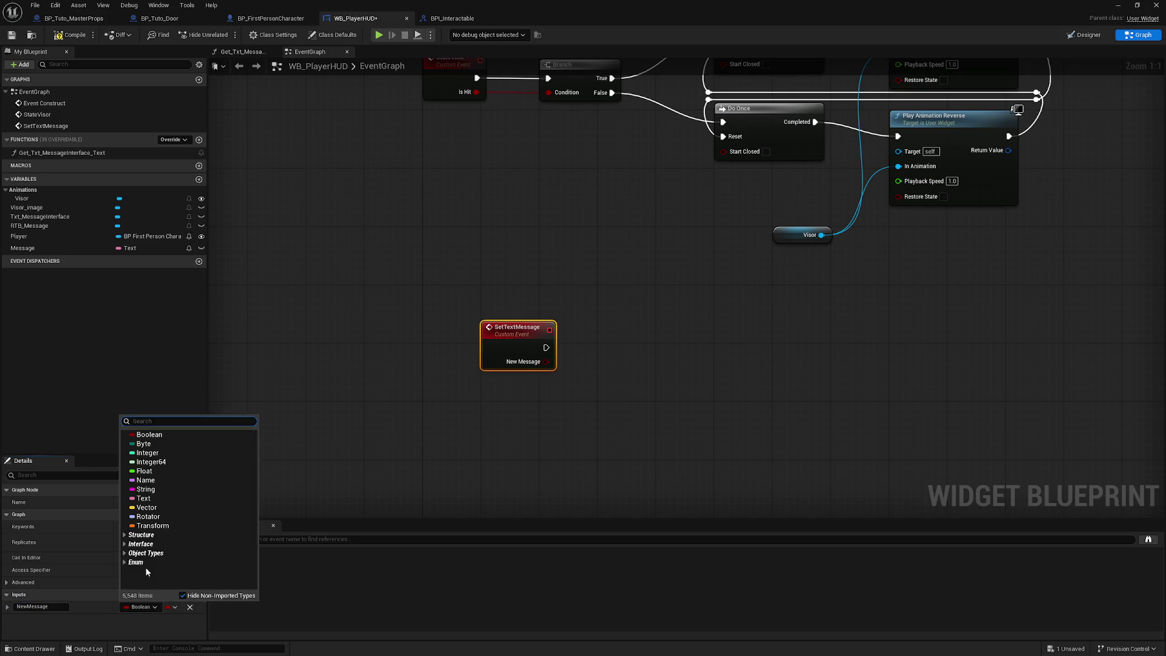
{"action": "left_click", "coordinate": [169, 498]}
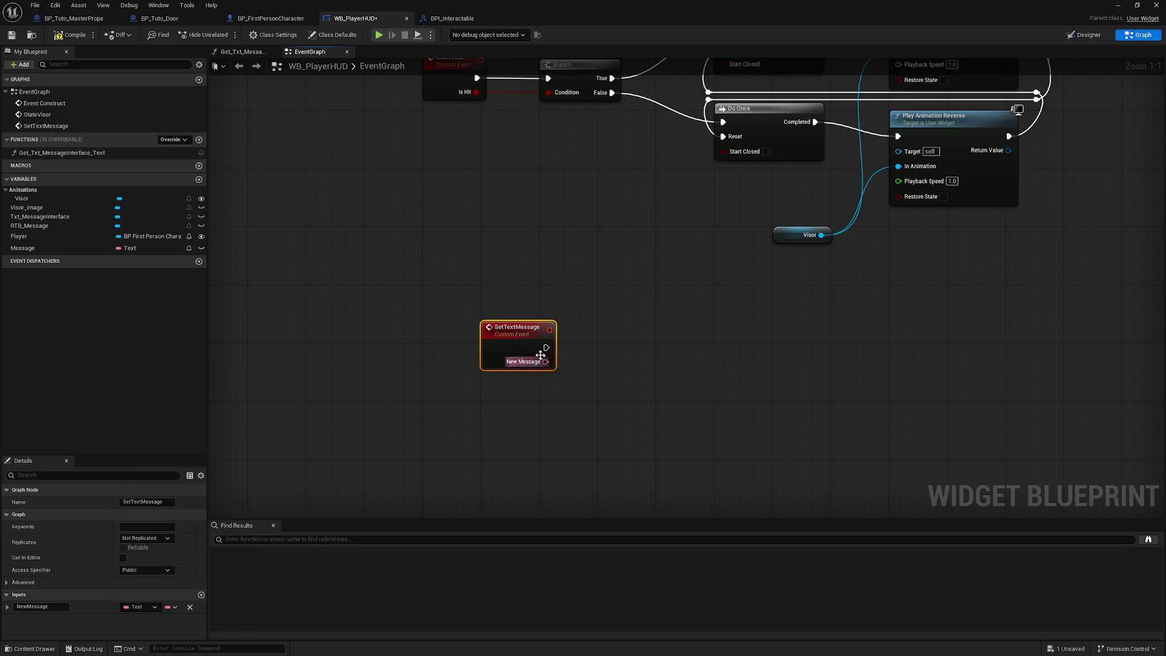
{"action": "left_click_drag", "start_coordinate": [517, 331], "coordinate": [458, 294]}
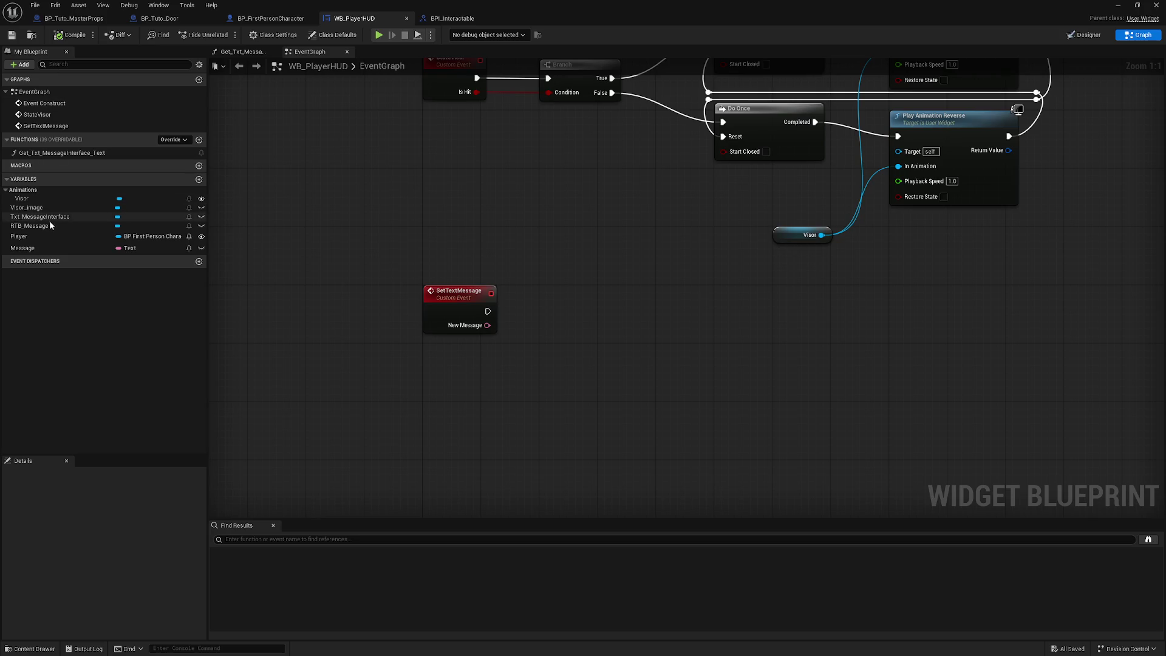
Wire a Set Text node on RTB_Message with New Message as In Text, then compile.
{"action": "mouse_move", "coordinate": [29, 225]}
{"action": "left_mouse_down"}
{"action": "mouse_move", "coordinate": [512, 399]}
{"action": "mouse_move", "coordinate": [581, 374]}
{"action": "left_mouse_up"}
{"action": "left_click", "coordinate": [493, 393]}
{"action": "type", "text": "set"}
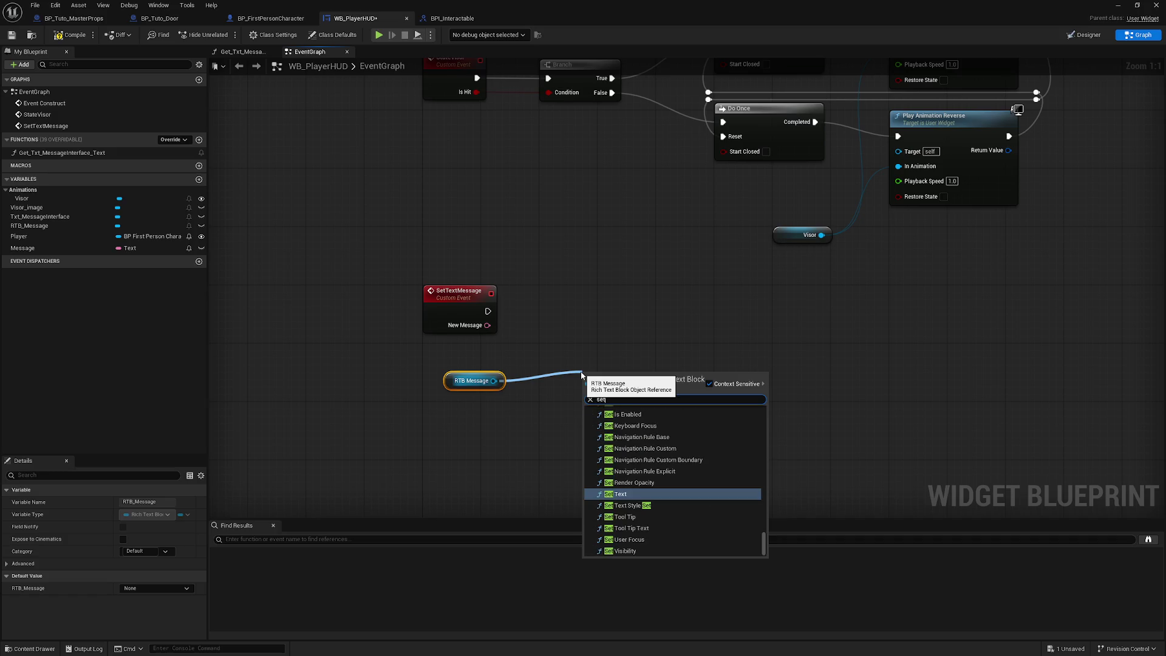
{"action": "left_click", "coordinate": [619, 494]}
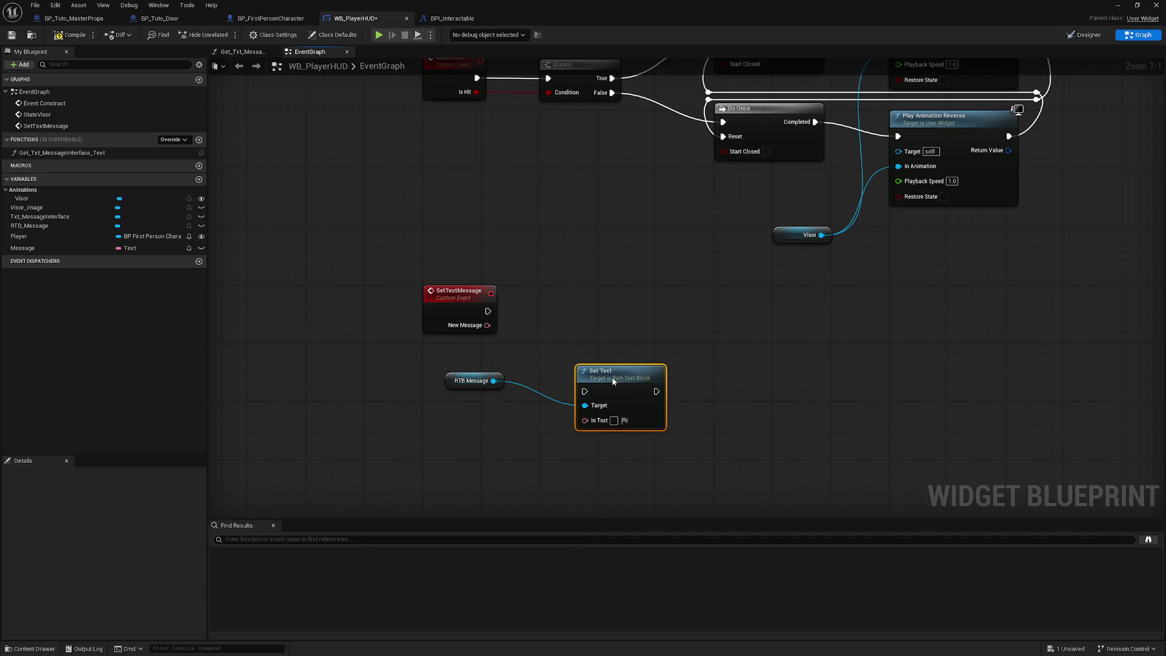
{"action": "mouse_move", "coordinate": [603, 377]}
{"action": "left_mouse_down"}
{"action": "mouse_move", "coordinate": [569, 296]}
{"action": "mouse_move", "coordinate": [488, 311]}
{"action": "mouse_move", "coordinate": [490, 327]}
{"action": "left_mouse_up"}
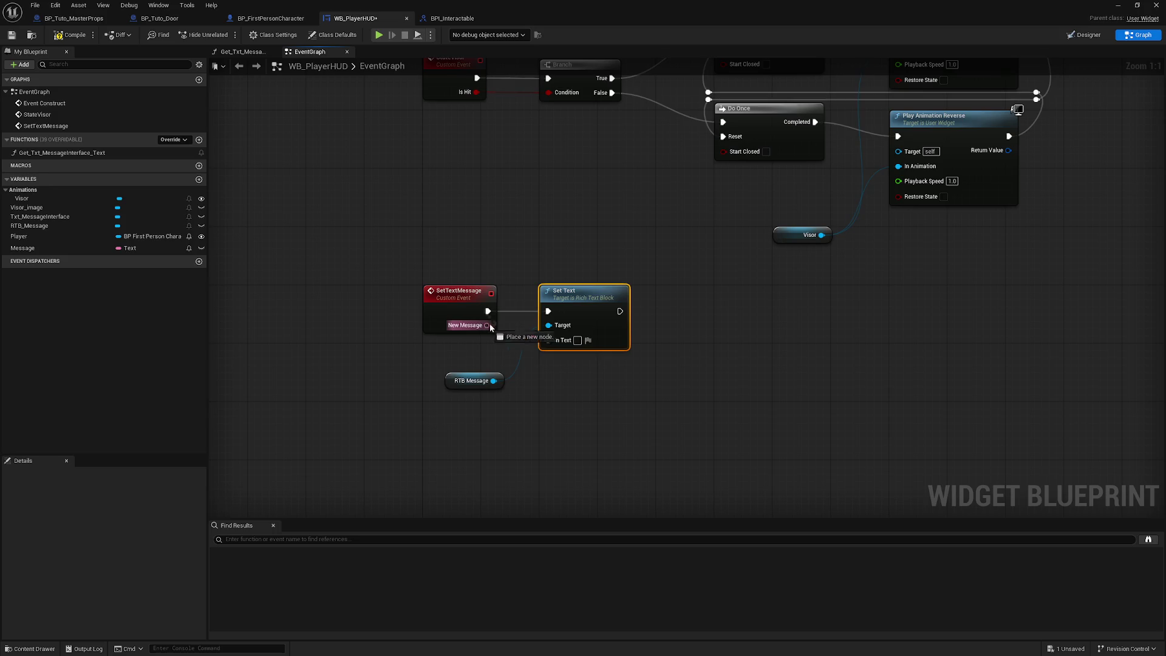
{"action": "left_click_drag", "start_coordinate": [575, 354], "coordinate": [574, 349]}
{"action": "left_click_drag", "start_coordinate": [472, 381], "coordinate": [451, 345]}
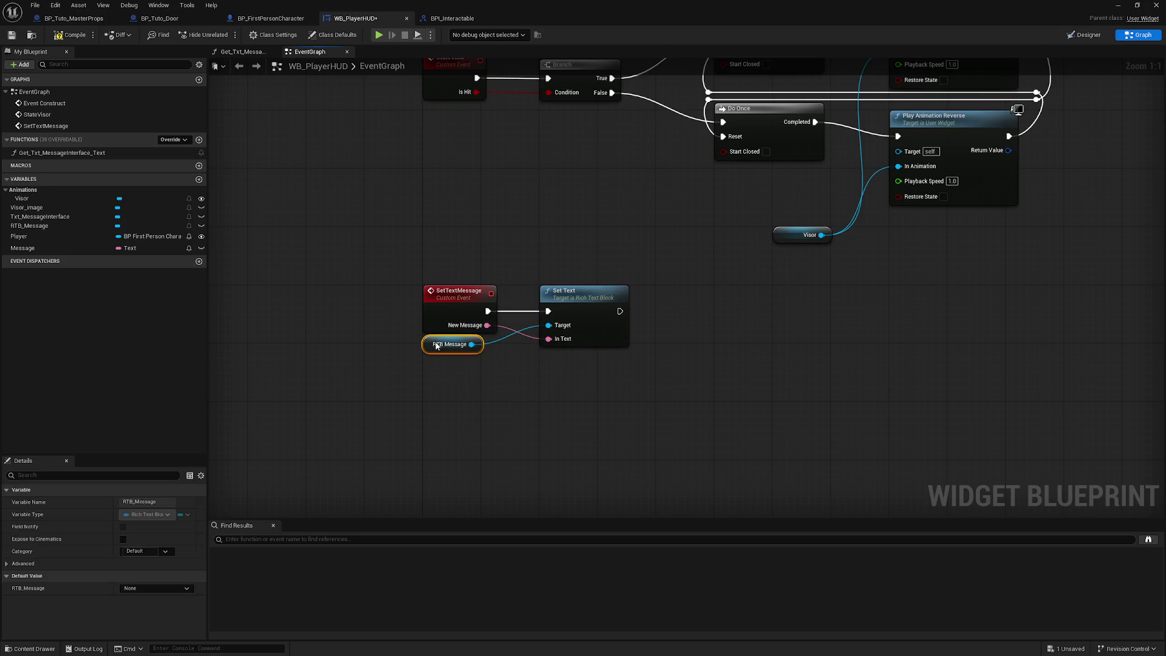
{"action": "left_click", "coordinate": [407, 423]}
{"action": "key", "text": "F7"}
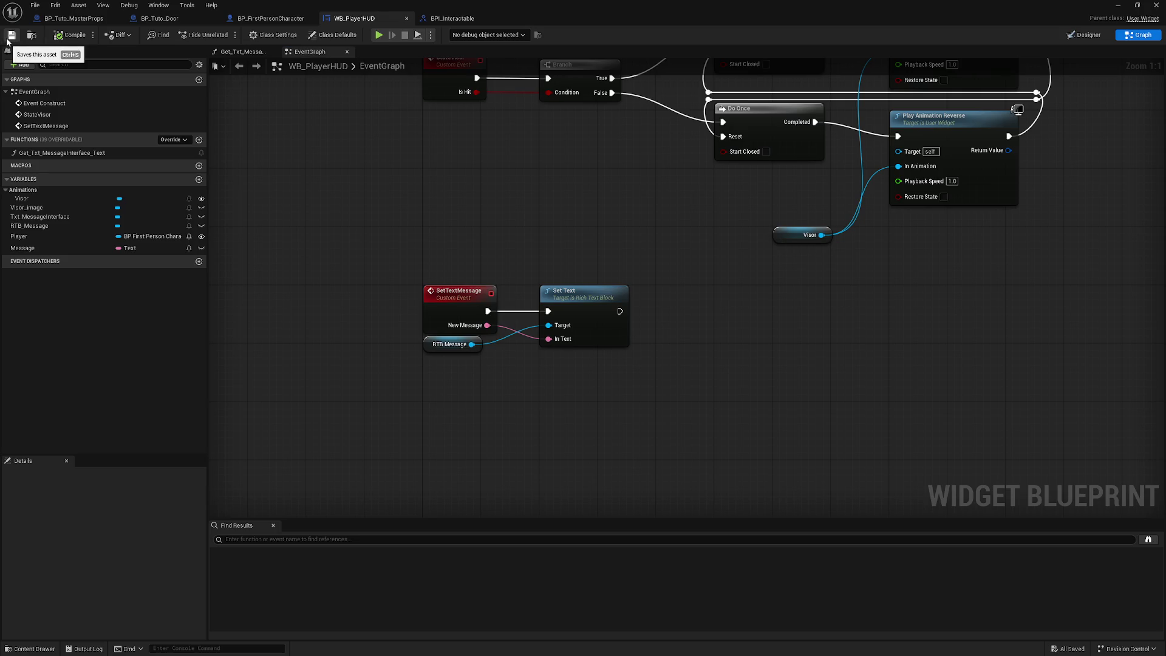
Delete the old Txt_MessageInterface widget from the WB_PlayerHUD designer.
{"action": "left_click", "coordinate": [1084, 34]}
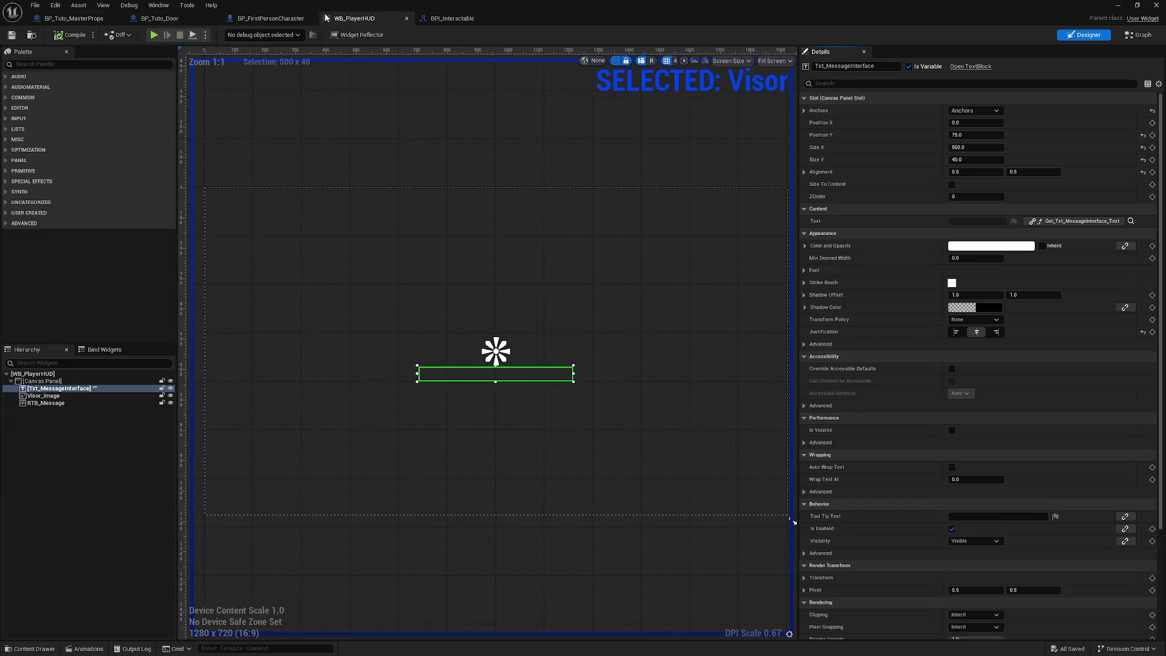
{"action": "left_click", "coordinate": [271, 19]}
{"action": "left_click", "coordinate": [359, 21]}
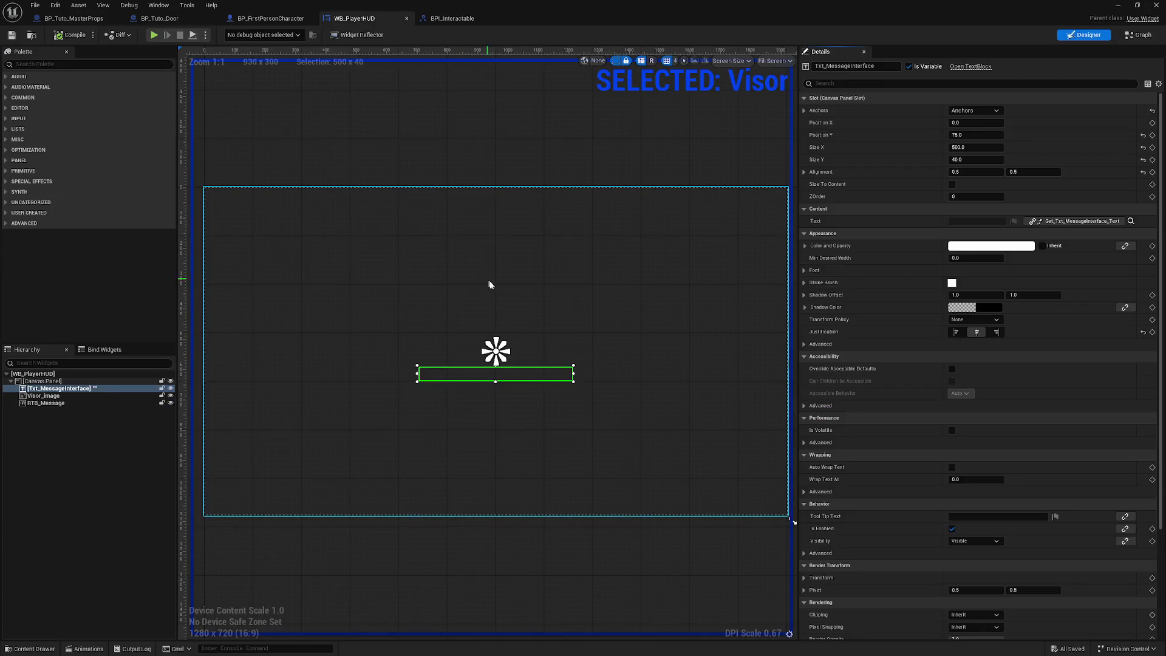
{"action": "scroll", "coordinate": [490, 280], "scroll_direction": "up", "scroll_amount": 3}
{"action": "left_click", "coordinate": [523, 407]}
{"action": "left_click", "coordinate": [557, 366]}
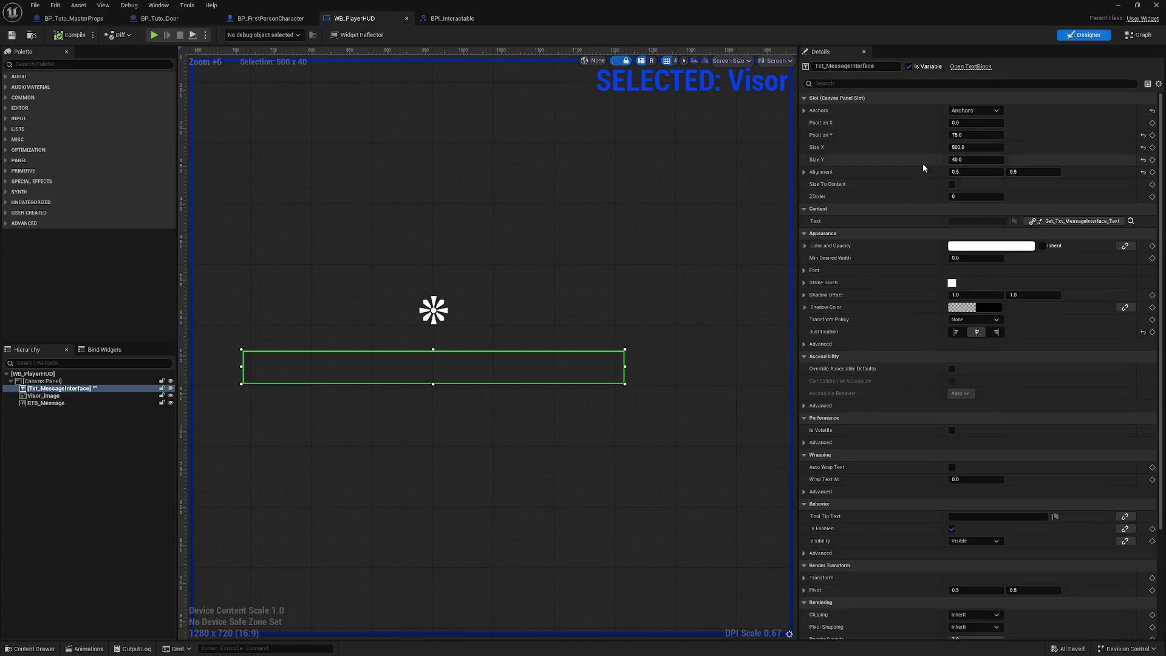
{"action": "key", "text": "Delete"}
Set RTB_Message's Position Y to 75 and compile the HUD widget.
{"action": "left_click", "coordinate": [483, 404]}
{"action": "left_click", "coordinate": [966, 135]}
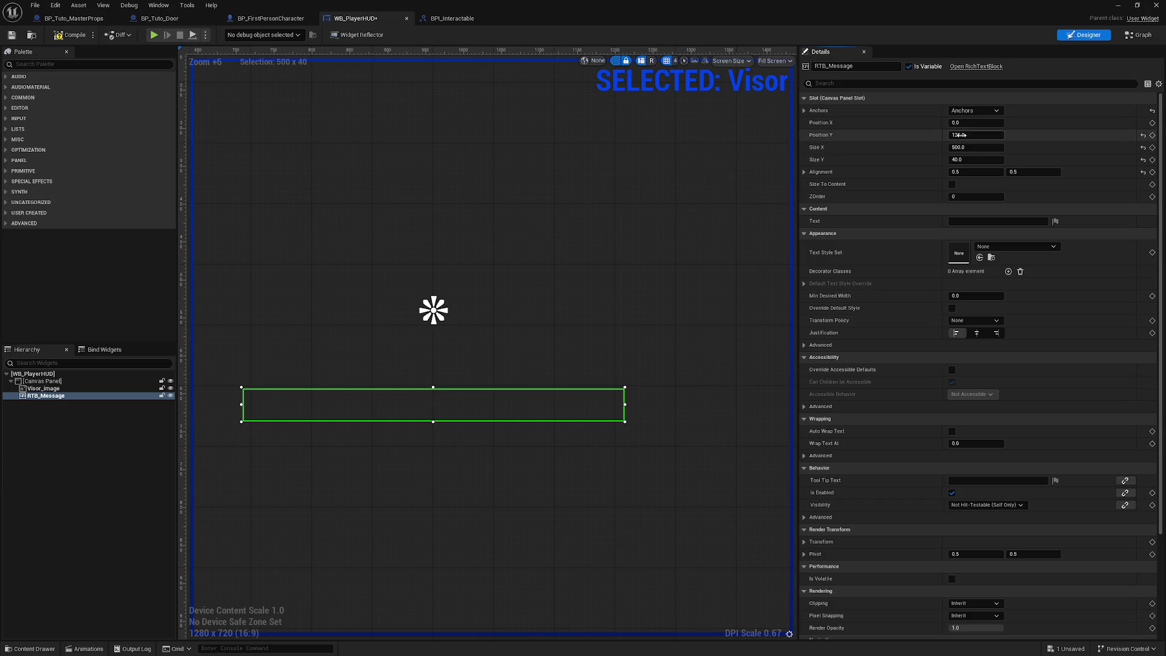
{"action": "key", "text": "Return"}
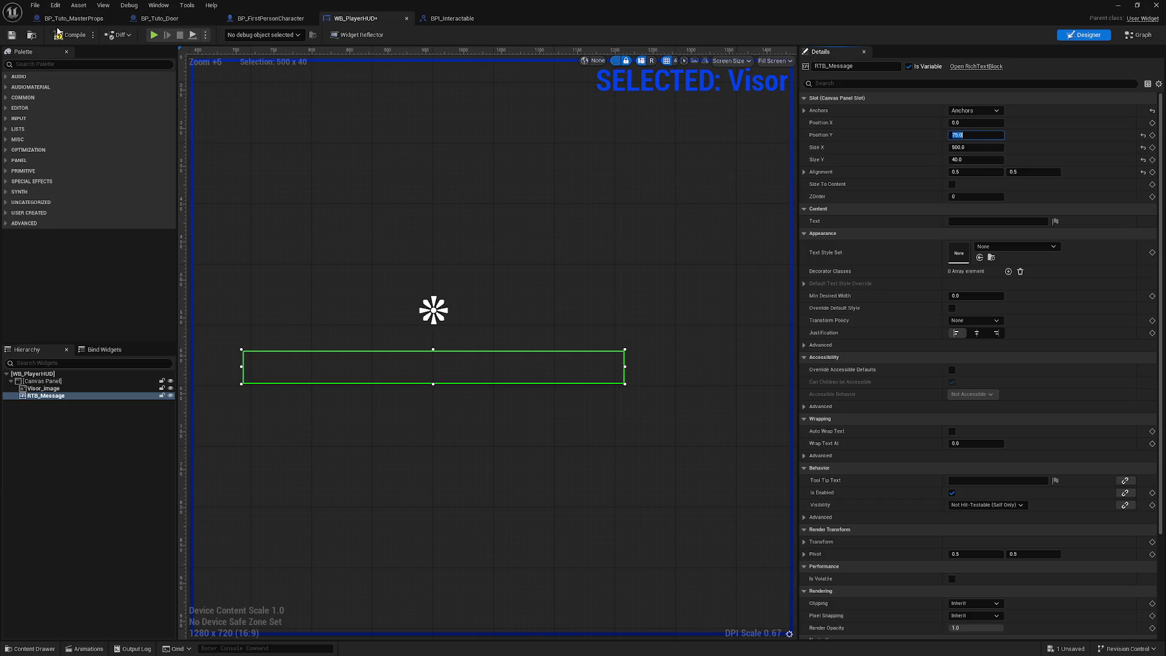
{"action": "left_click", "coordinate": [58, 31]}
Turn off localization for RTB_Message's text and save WB_PlayerHUD.
{"action": "left_click", "coordinate": [1056, 221]}
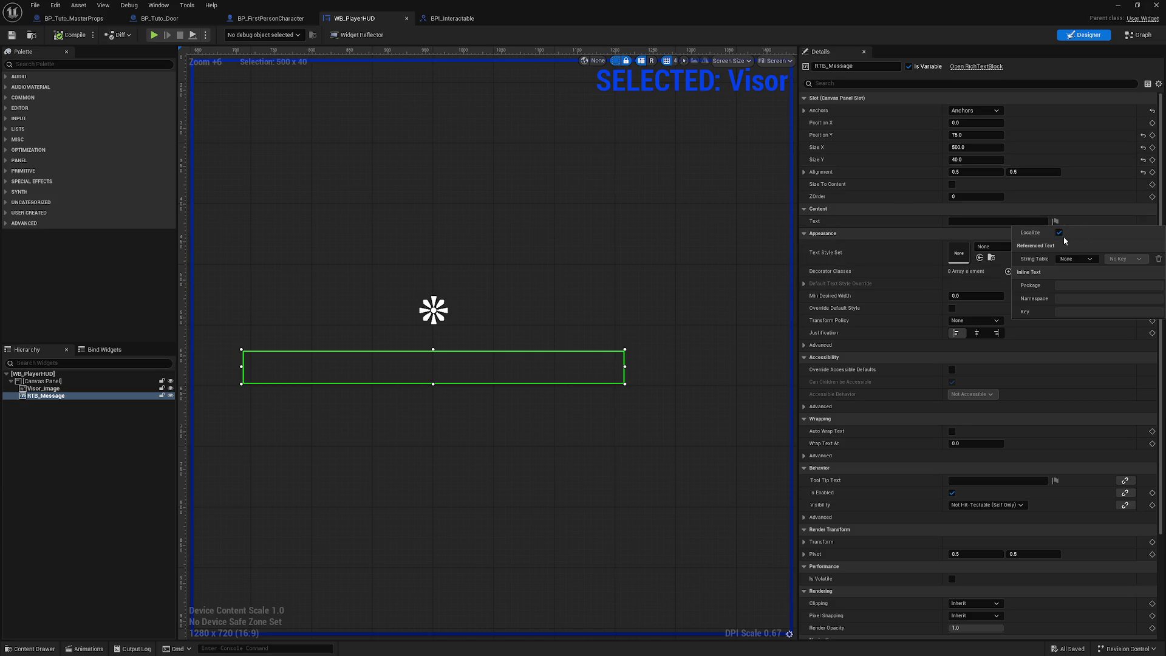
{"action": "left_click", "coordinate": [1060, 232]}
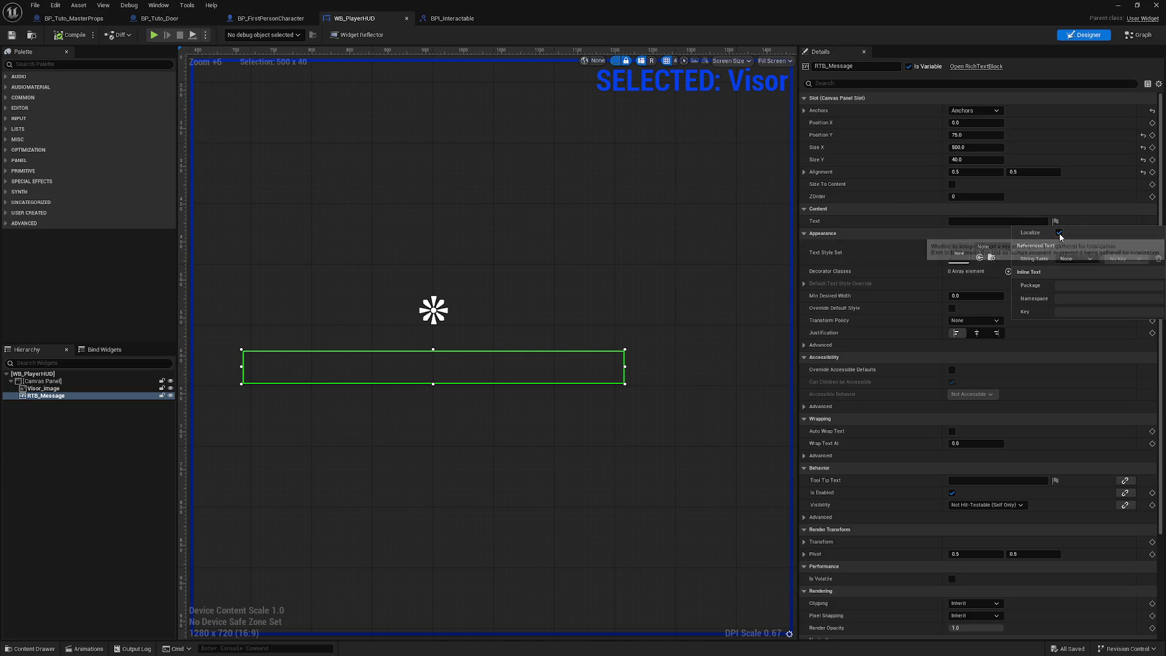
{"action": "left_click", "coordinate": [12, 36]}
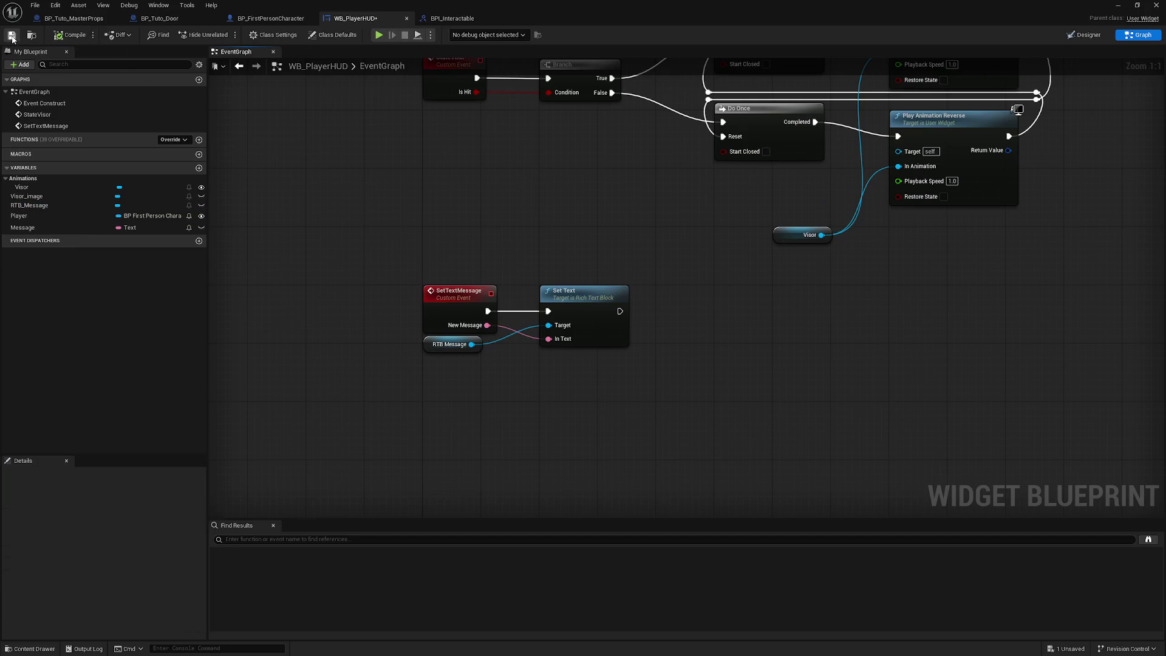
Replace the upper SET Message node with a wired Set Text Message call on WB Player HUD.
{"action": "left_click", "coordinate": [271, 18]}
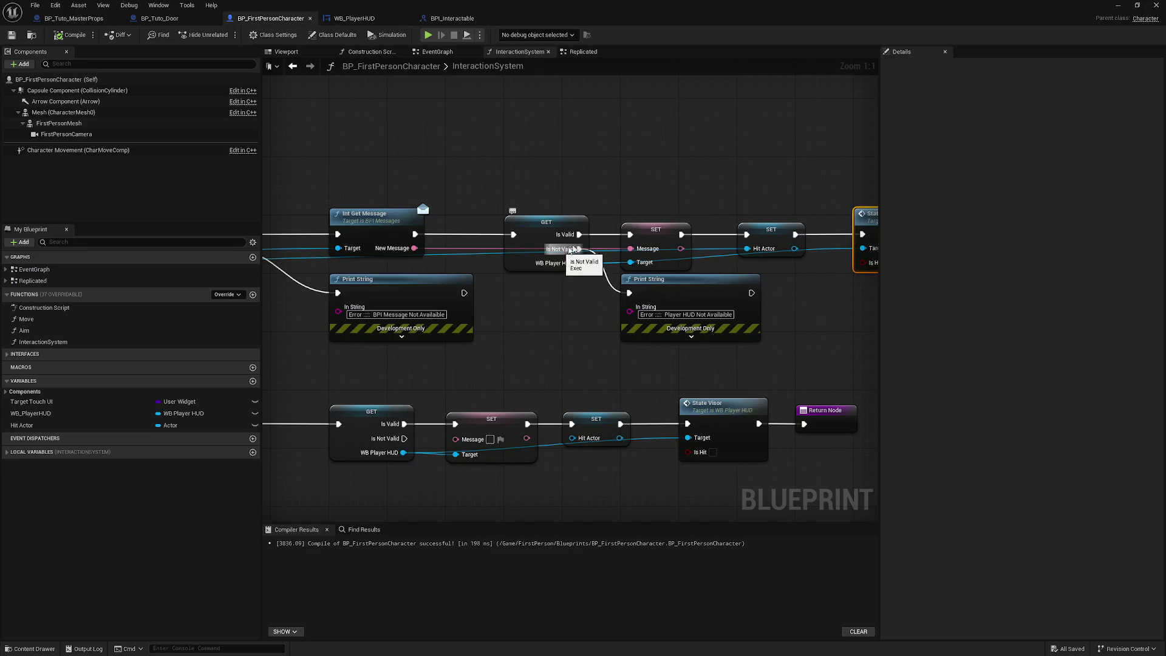
{"action": "left_click", "coordinate": [650, 231]}
{"action": "left_click_drag", "start_coordinate": [579, 263], "coordinate": [649, 168]}
{"action": "type", "text": "set me"}
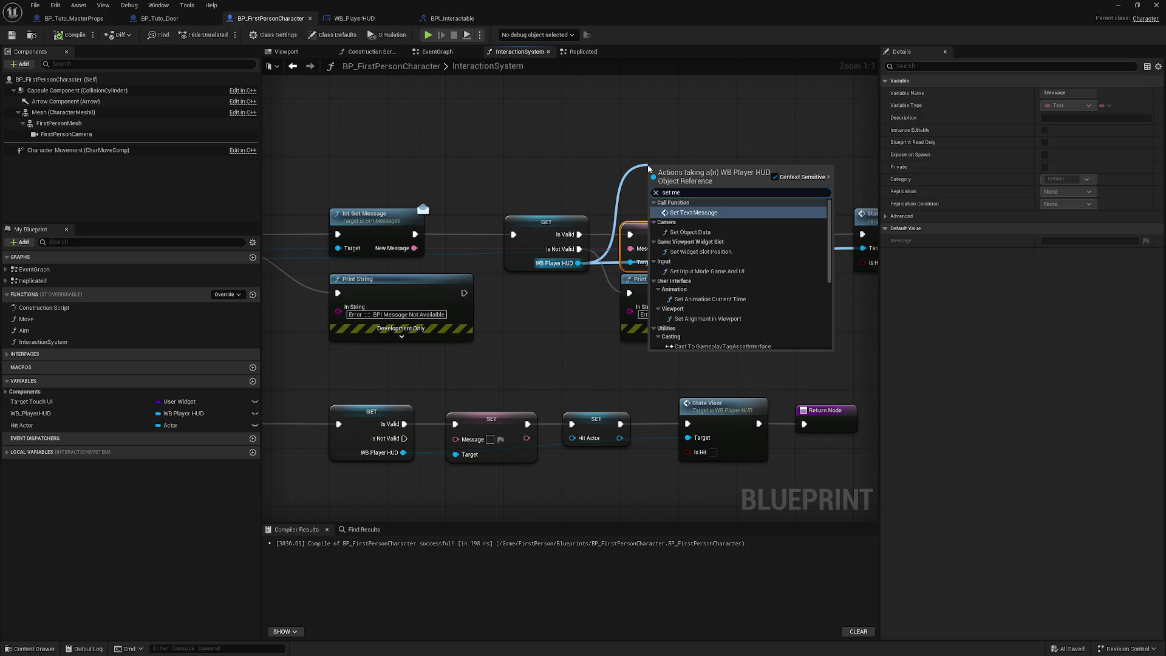
{"action": "type", "text": "ssage"}
{"action": "key", "text": "Return"}
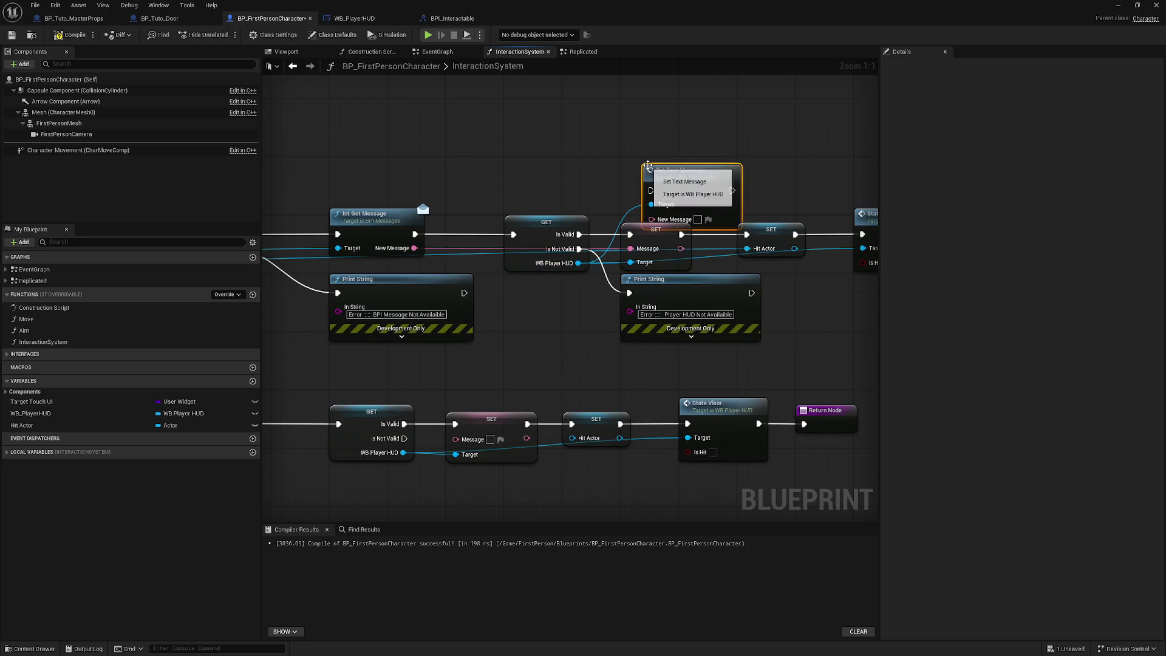
{"action": "left_click", "coordinate": [647, 230]}
{"action": "key", "text": "Delete"}
{"action": "mouse_move", "coordinate": [679, 173]}
{"action": "left_mouse_down"}
{"action": "mouse_move", "coordinate": [676, 216]}
{"action": "mouse_move", "coordinate": [658, 216]}
{"action": "left_mouse_up"}
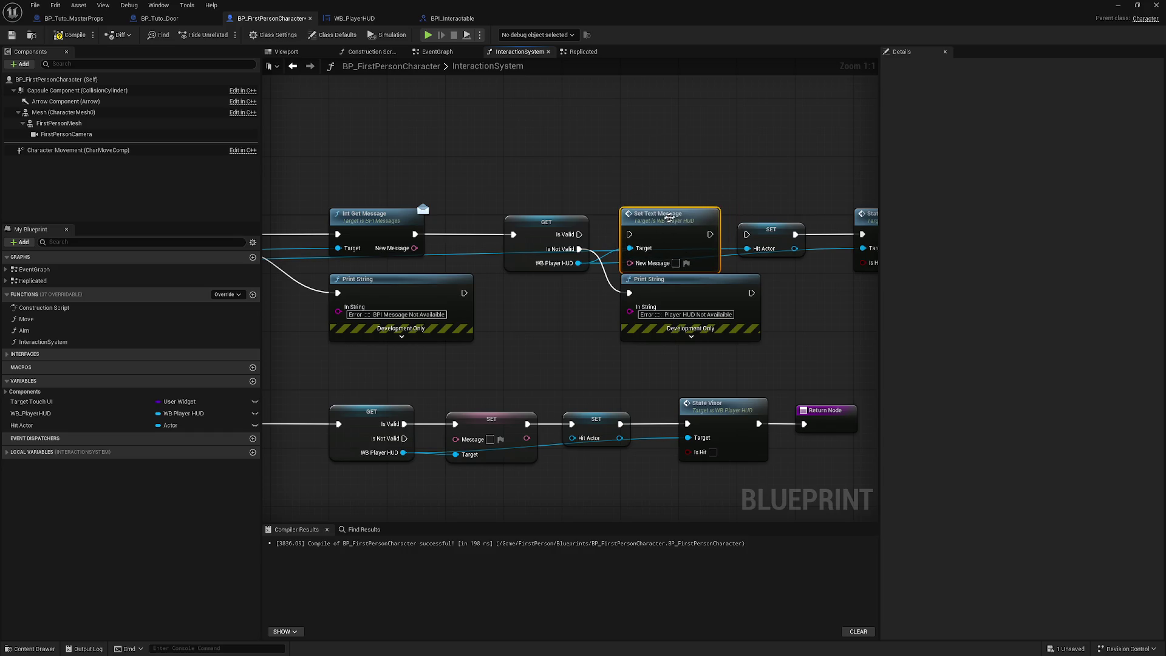
{"action": "left_click_drag", "start_coordinate": [579, 235], "coordinate": [629, 234]}
{"action": "left_click_drag", "start_coordinate": [579, 263], "coordinate": [629, 249]}
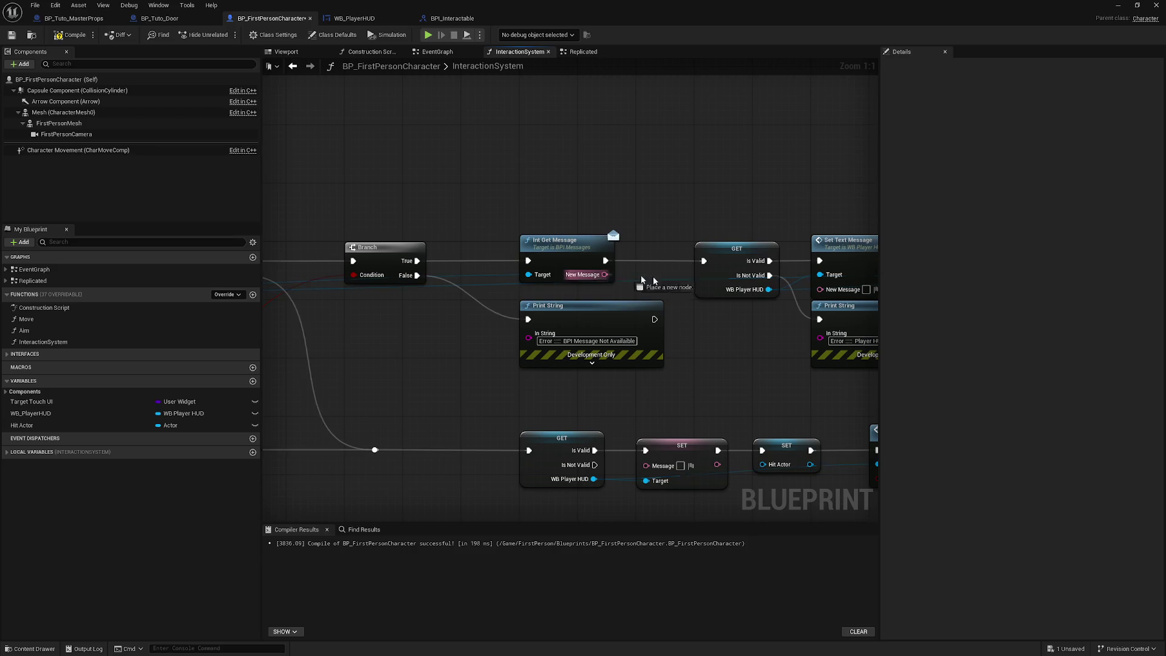
{"action": "left_click_drag", "start_coordinate": [533, 275], "coordinate": [759, 294]}
Swap the lower SET Message node for a copy of Set Text Message targeting WB Player HUD.
{"action": "left_click", "coordinate": [793, 241]}
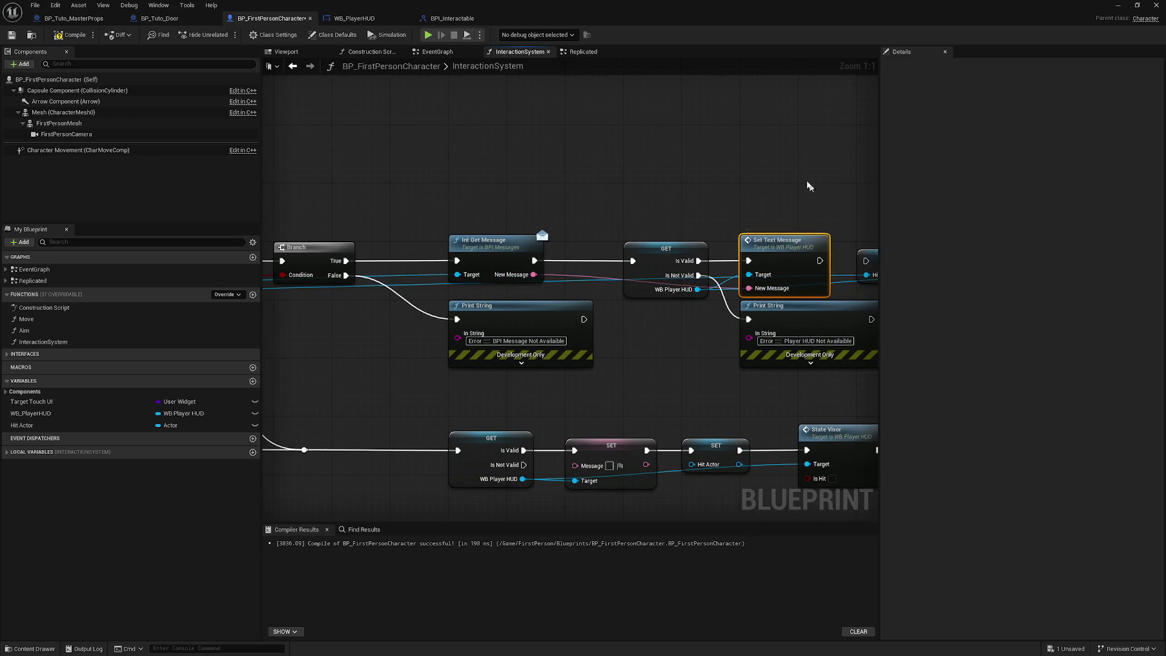
{"action": "key", "text": "Home"}
{"action": "key", "text": "ctrl+c"}
{"action": "key", "text": "ctrl+v"}
{"action": "left_click", "coordinate": [465, 306]}
{"action": "key", "text": "Delete"}
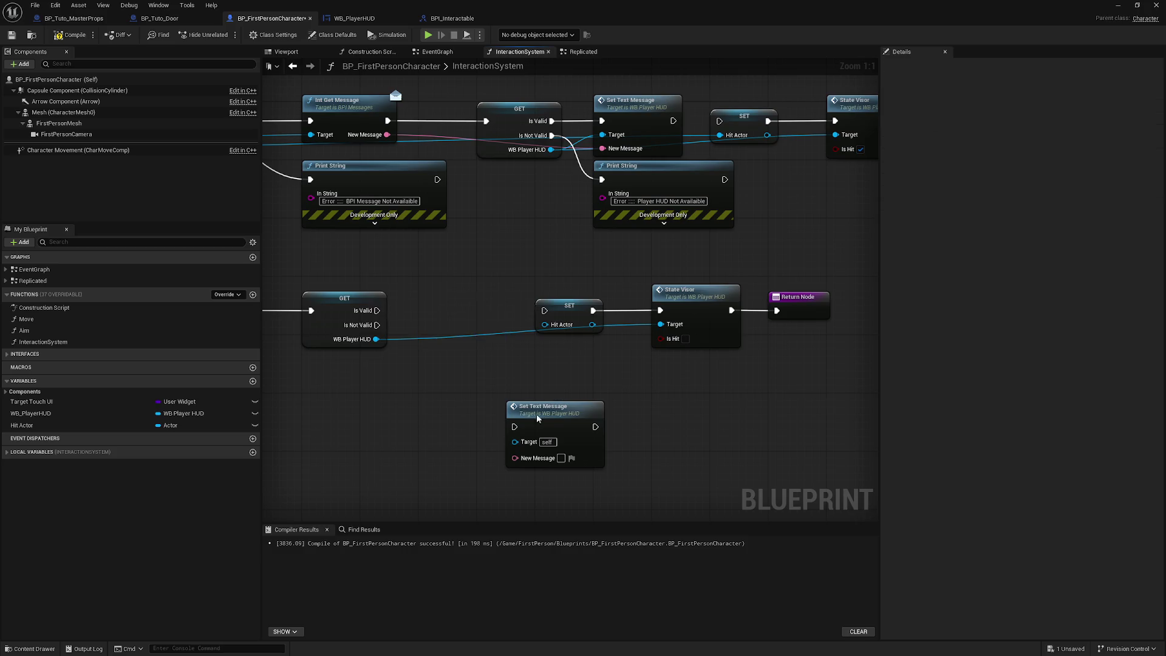
{"action": "left_click_drag", "start_coordinate": [544, 417], "coordinate": [459, 304]}
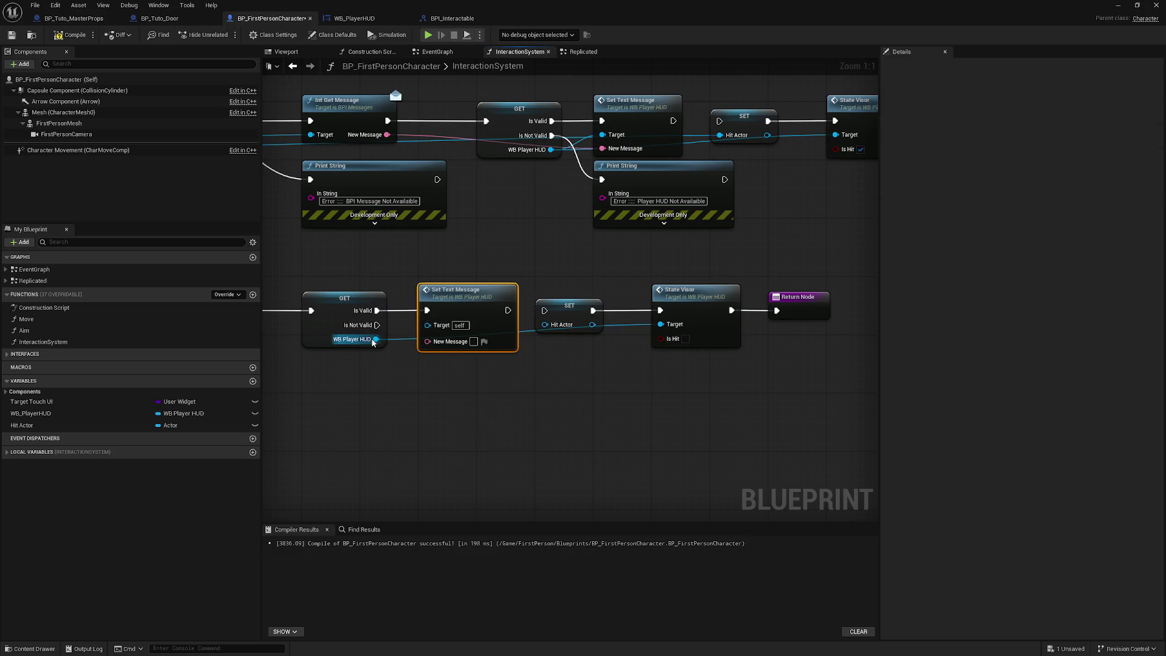
{"action": "left_click_drag", "start_coordinate": [376, 339], "coordinate": [439, 326]}
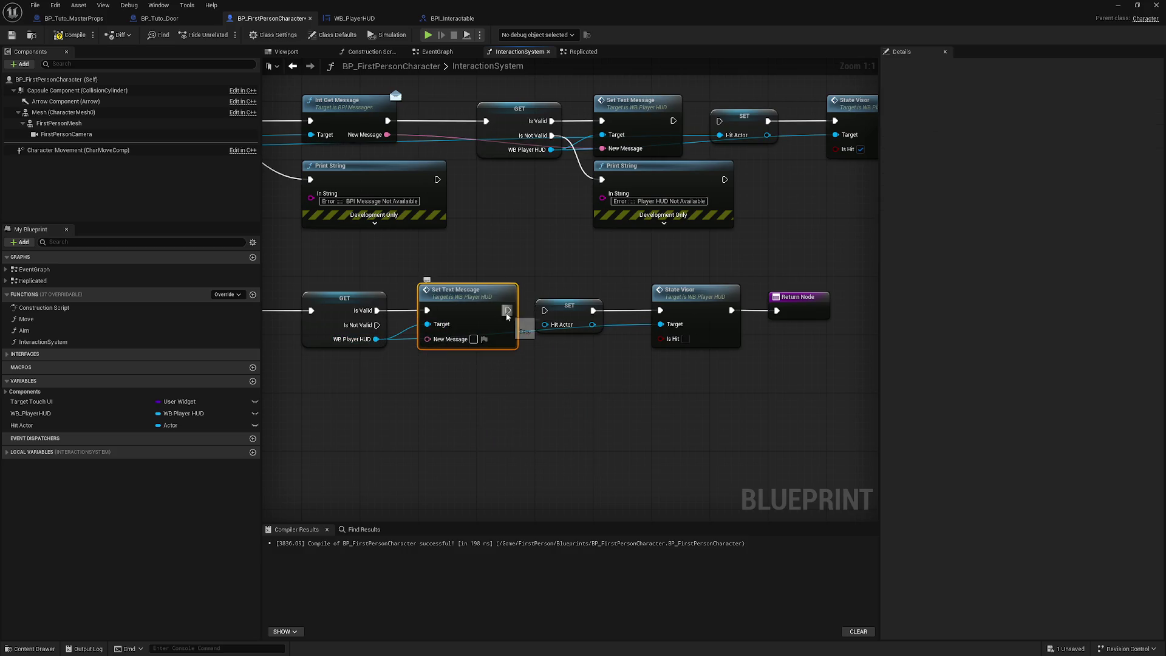
Turn off localization on the copy's New Message, then compile and save the character blueprint.
{"action": "left_click", "coordinate": [484, 338]}
{"action": "left_click", "coordinate": [526, 353]}
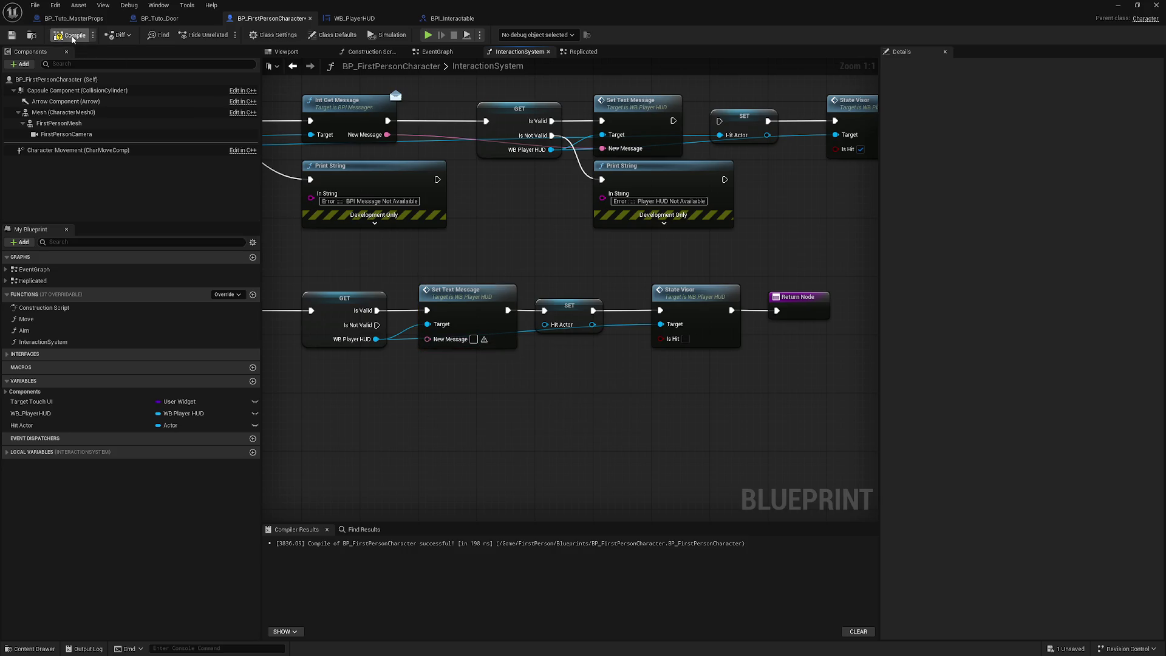
{"action": "left_click", "coordinate": [72, 35]}
{"action": "left_click", "coordinate": [9, 39]}
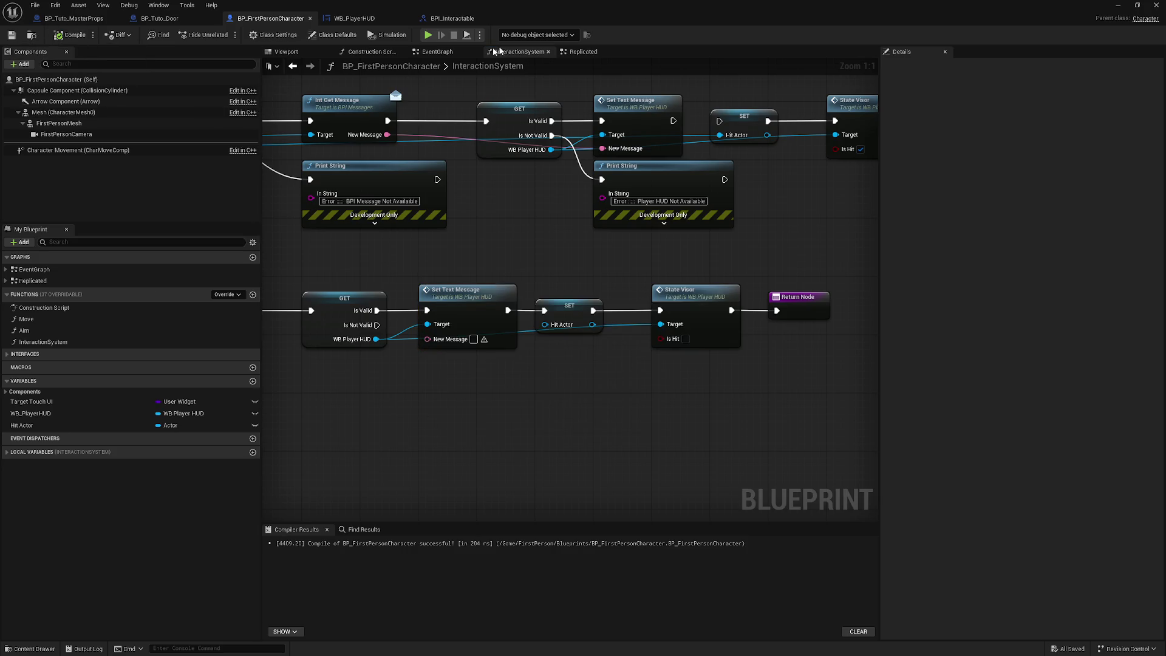
{"action": "left_click", "coordinate": [156, 23]}
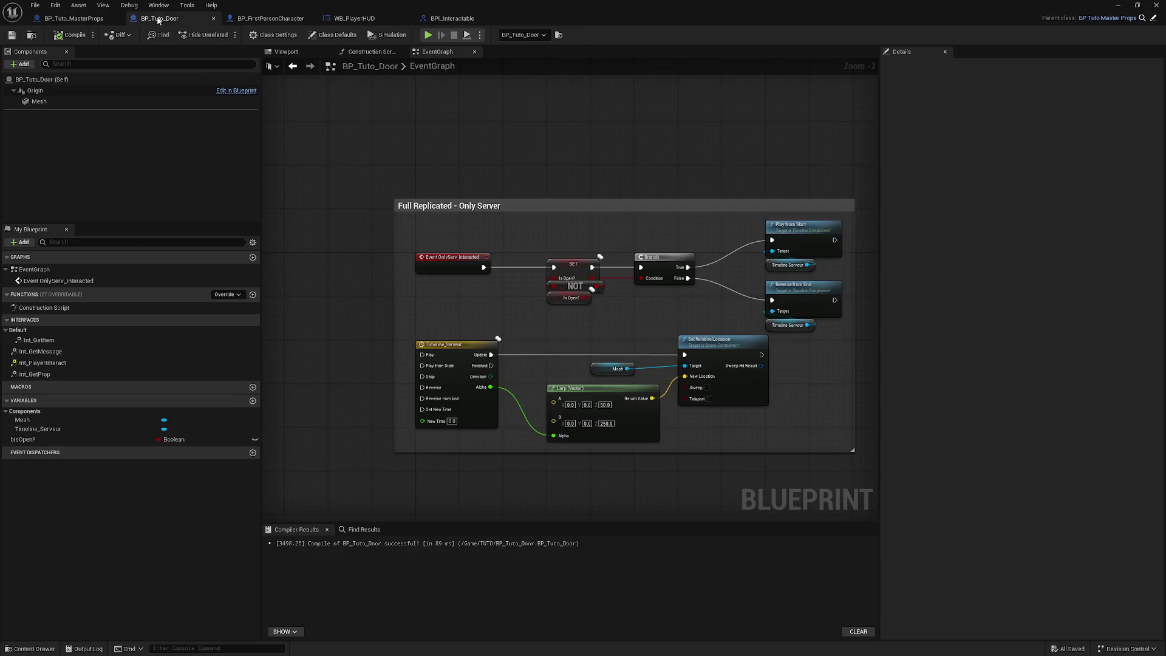
Play the level, walk up to the red door to see its prompt, and stop with Esc.
{"action": "left_click", "coordinate": [370, 23]}
{"action": "left_click", "coordinate": [451, 22]}
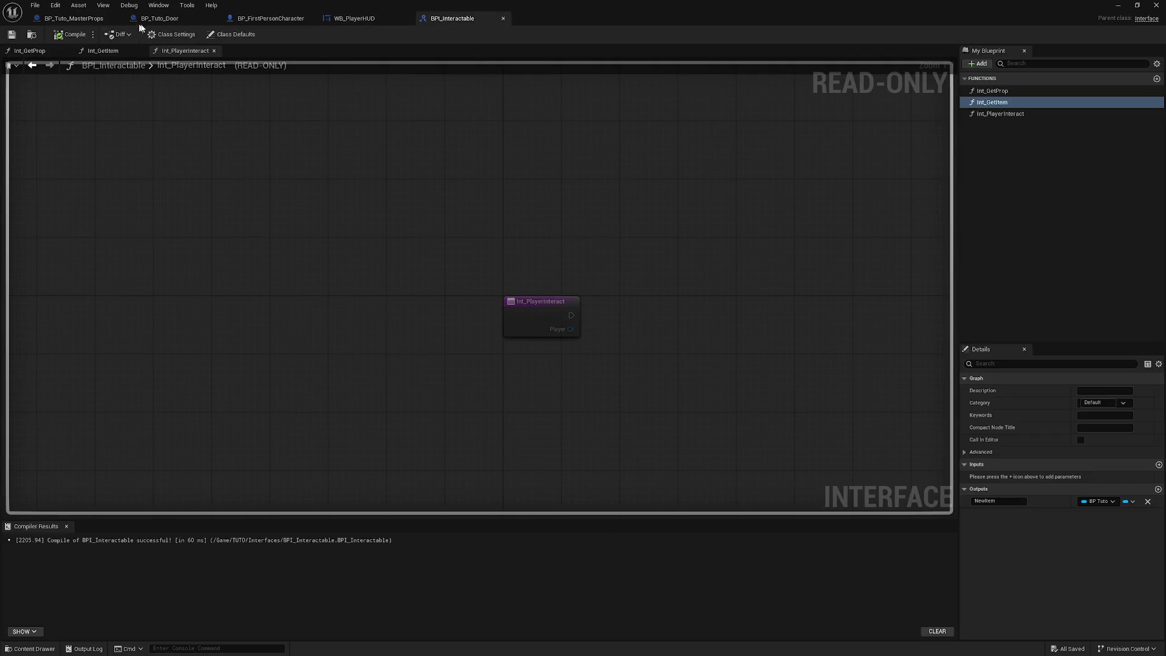
{"action": "left_click", "coordinate": [159, 18]}
{"action": "left_click", "coordinate": [71, 20]}
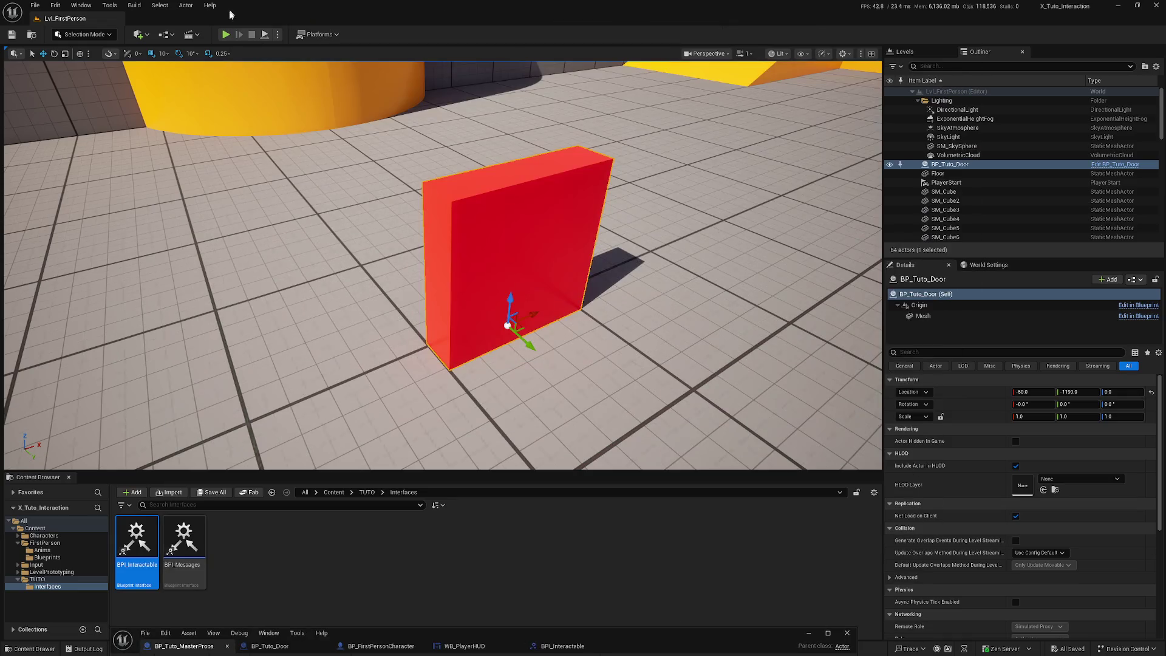
{"action": "left_click", "coordinate": [225, 34]}
{"action": "left_click", "coordinate": [21, 315]}
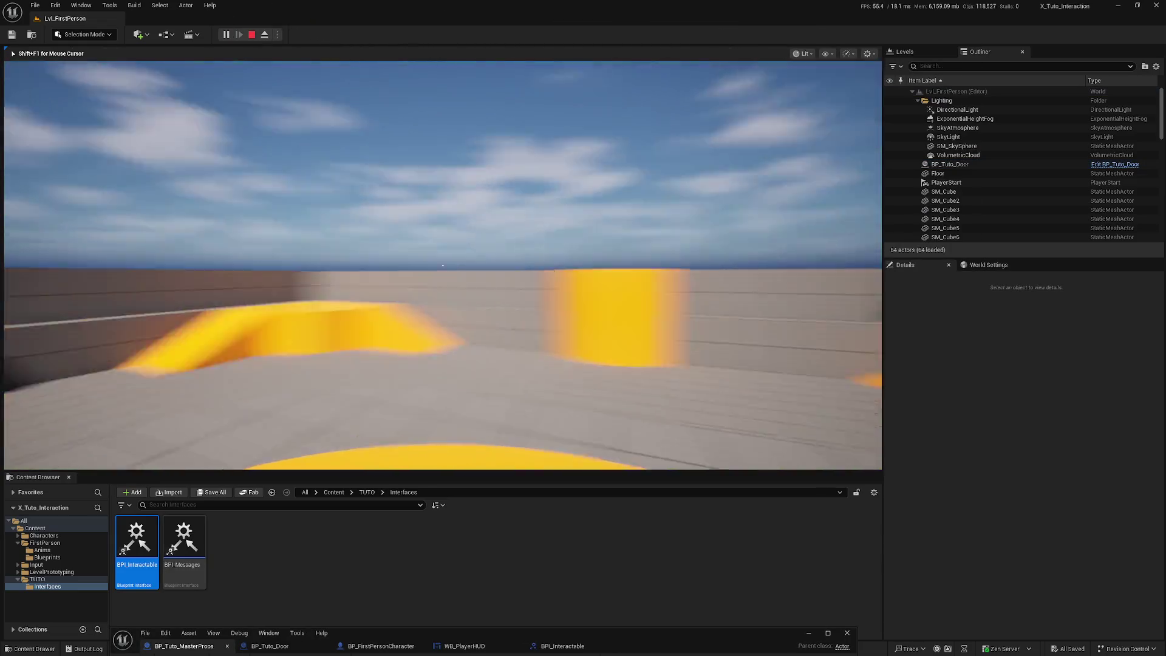
{"action": "key", "text": "w"}
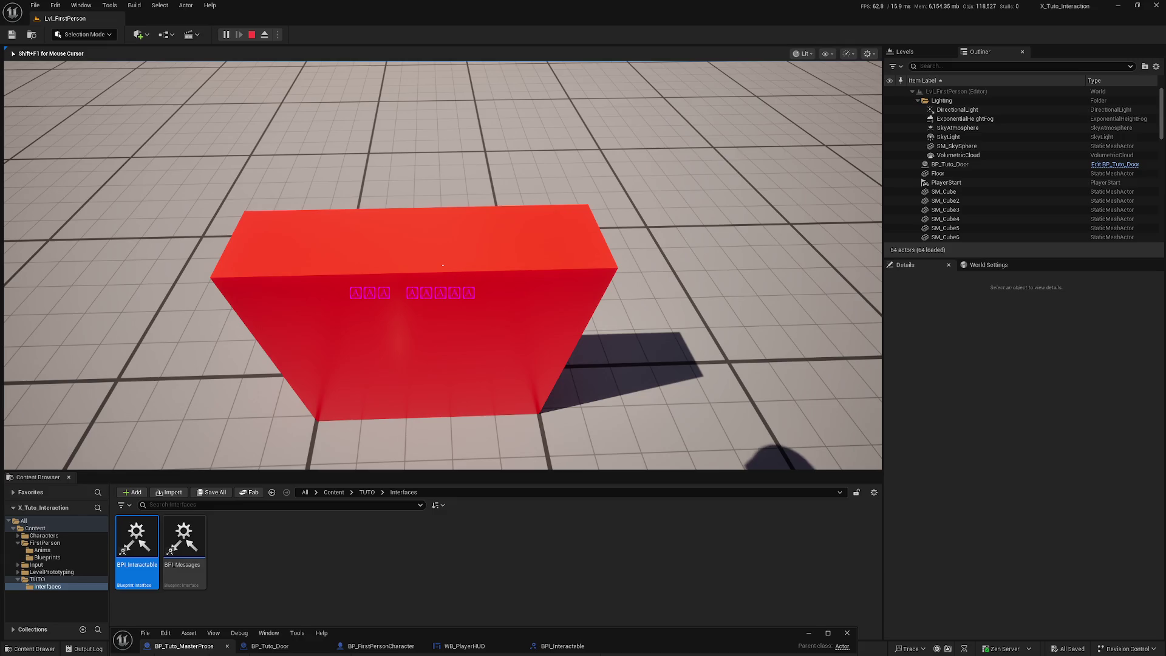
{"action": "key", "text": "Escape"}
{"action": "left_click_drag", "start_coordinate": [559, 633], "coordinate": [607, 44]}
Create a Data folder inside TUTO and open it.
{"action": "left_click", "coordinate": [38, 579]}
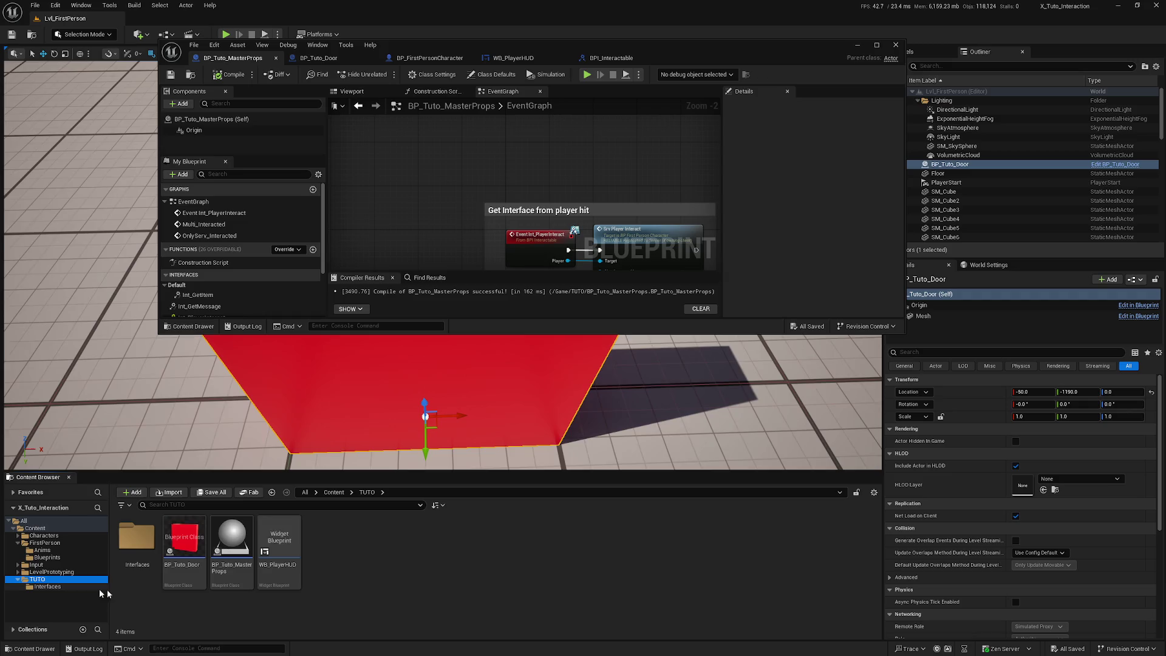
{"action": "right_click", "coordinate": [389, 589]}
{"action": "left_click", "coordinate": [423, 286]}
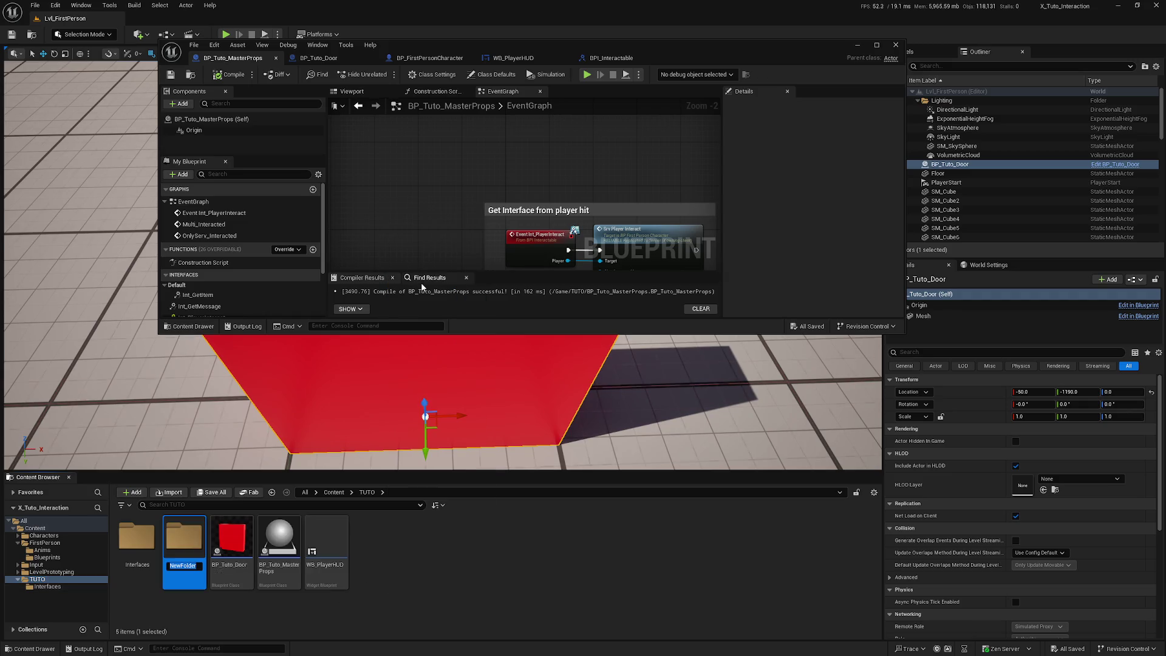
{"action": "type", "text": "AT"}
{"action": "key", "text": "Return"}
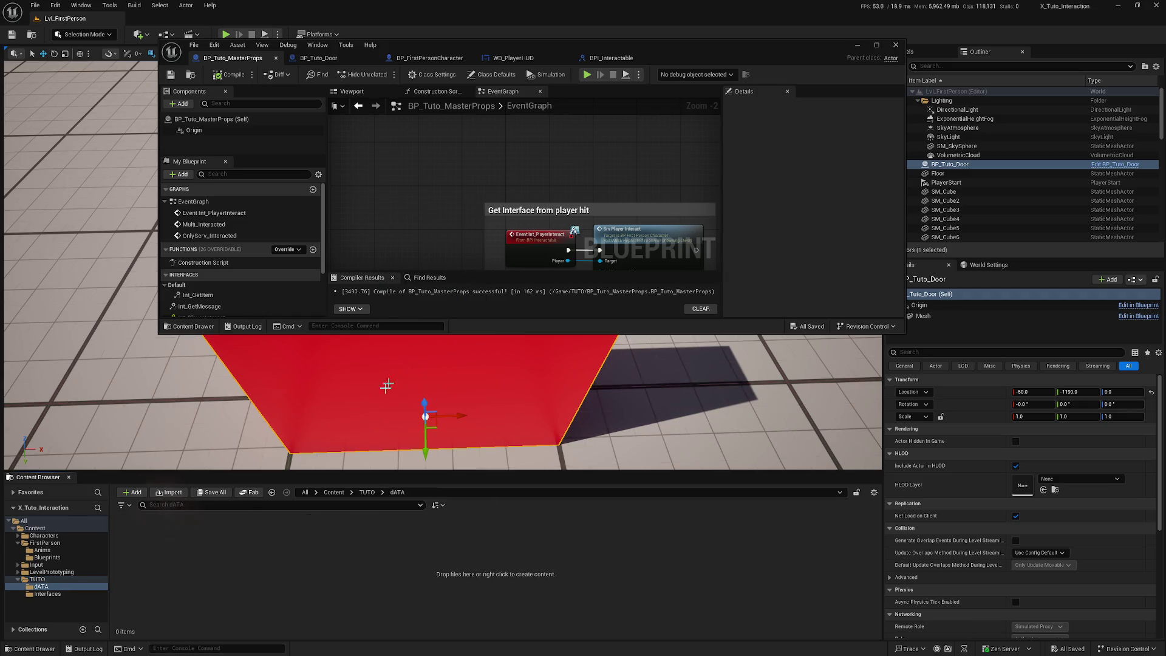
{"action": "key", "text": "F2"}
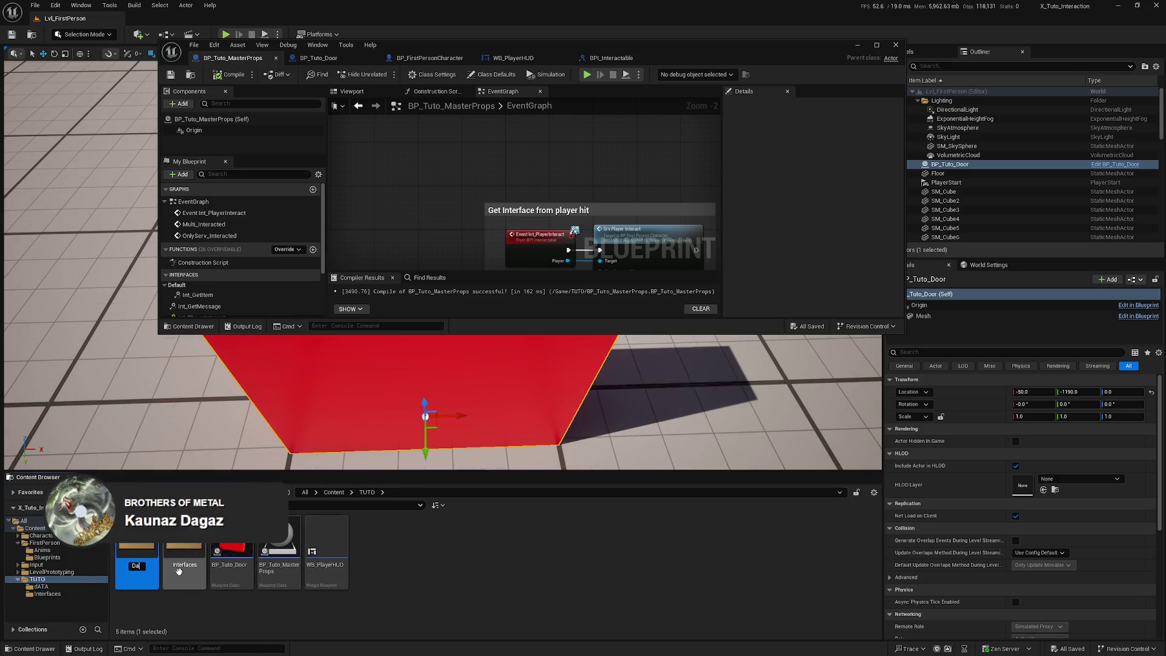
{"action": "type", "text": "Data2"}
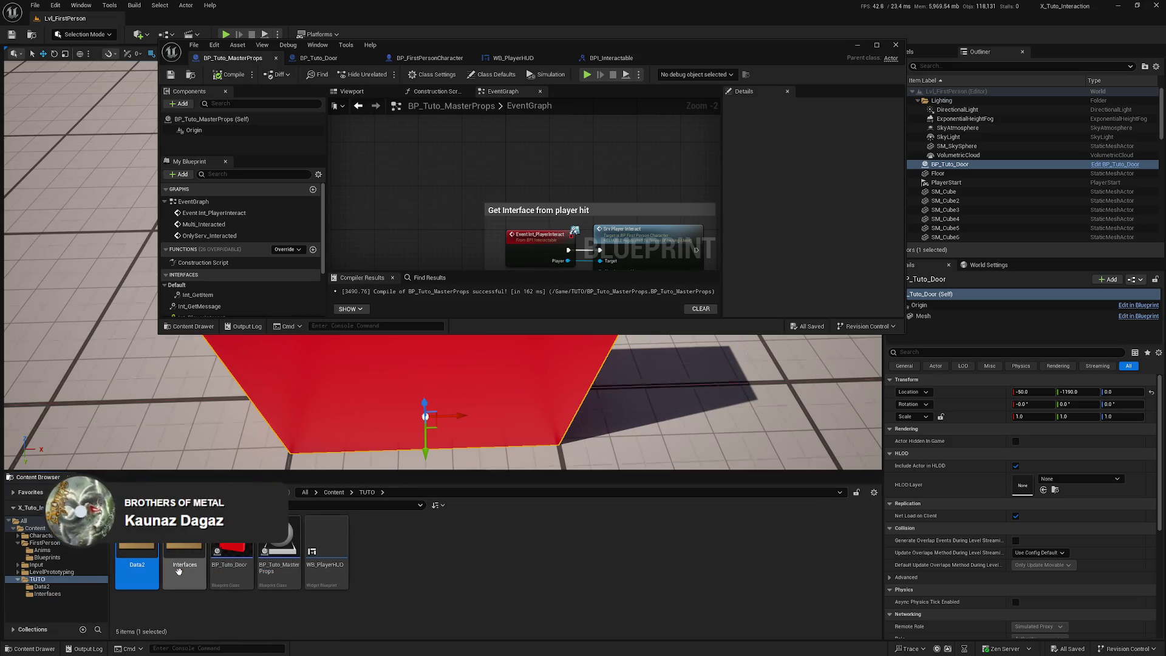
{"action": "double_click", "coordinate": [182, 568]}
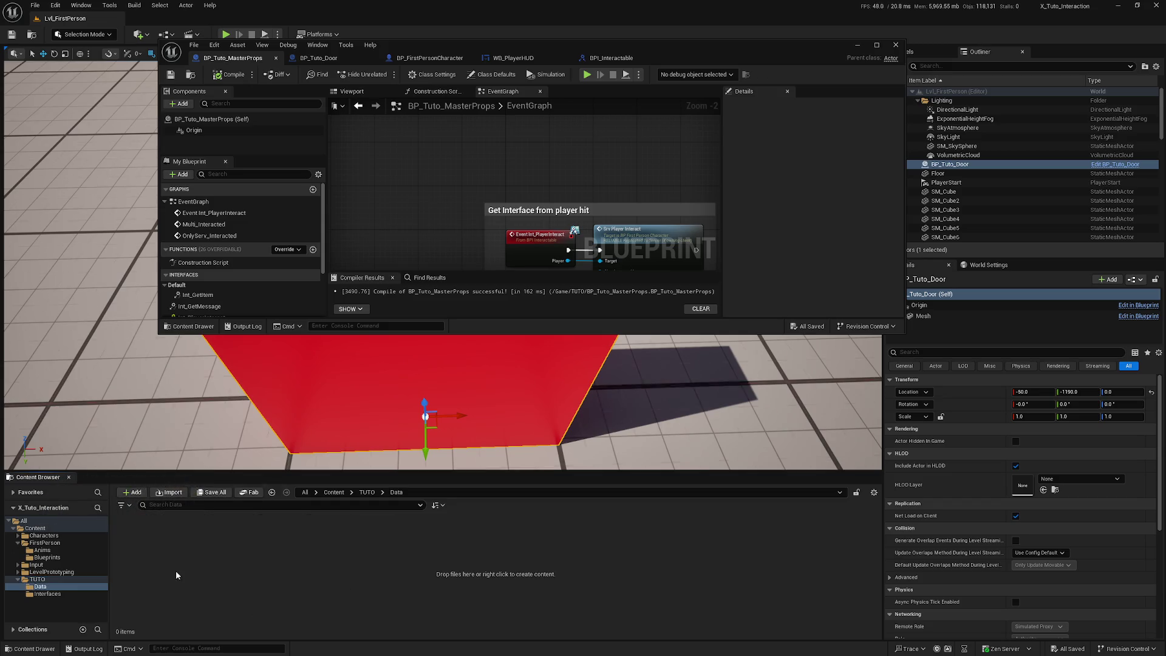
Create a Data Table named DT_Text with the RichTextStyleRow structure and open it.
{"action": "right_click", "coordinate": [229, 574]}
{"action": "mouse_move", "coordinate": [273, 541]}
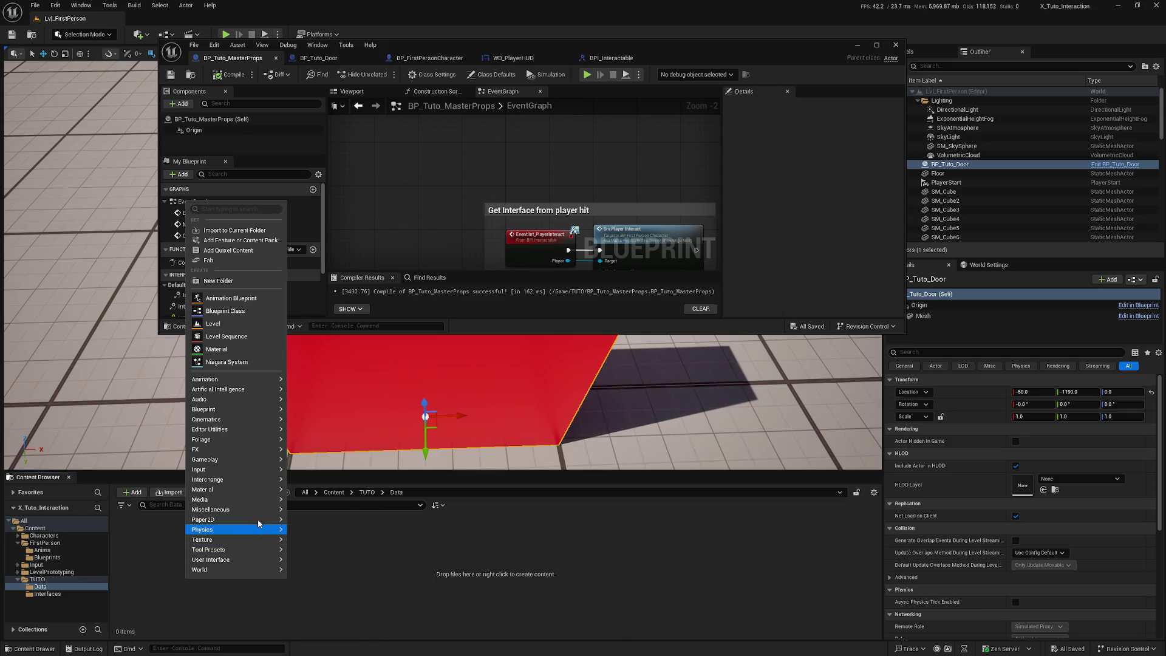
{"action": "mouse_move", "coordinate": [252, 499]}
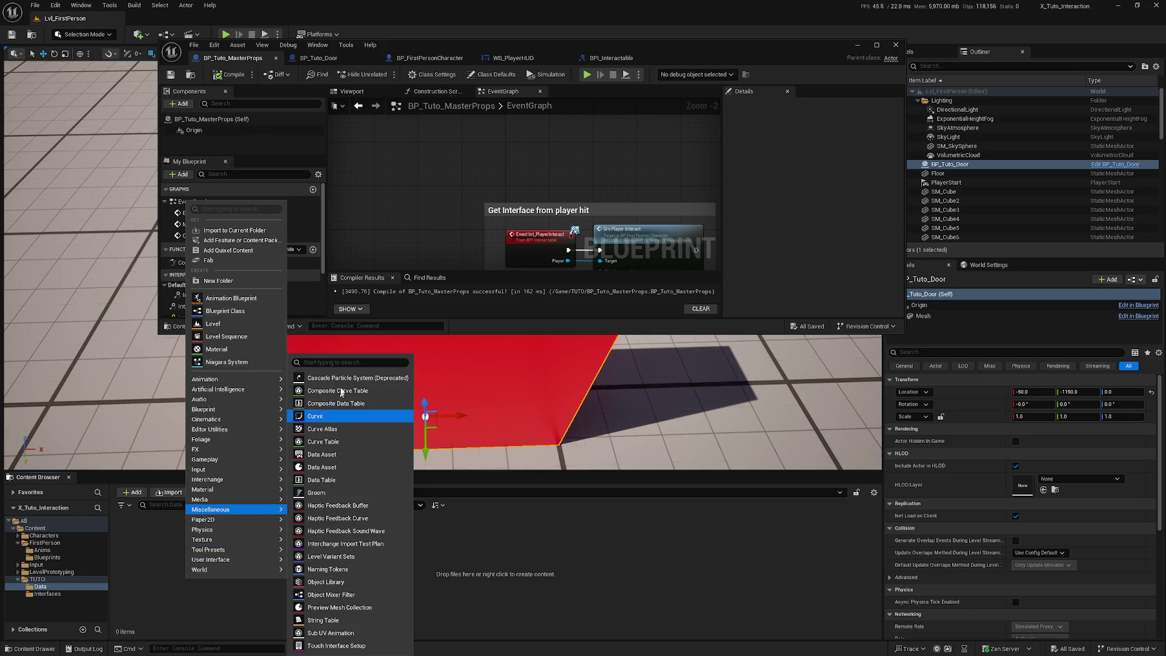
{"action": "left_click", "coordinate": [356, 480]}
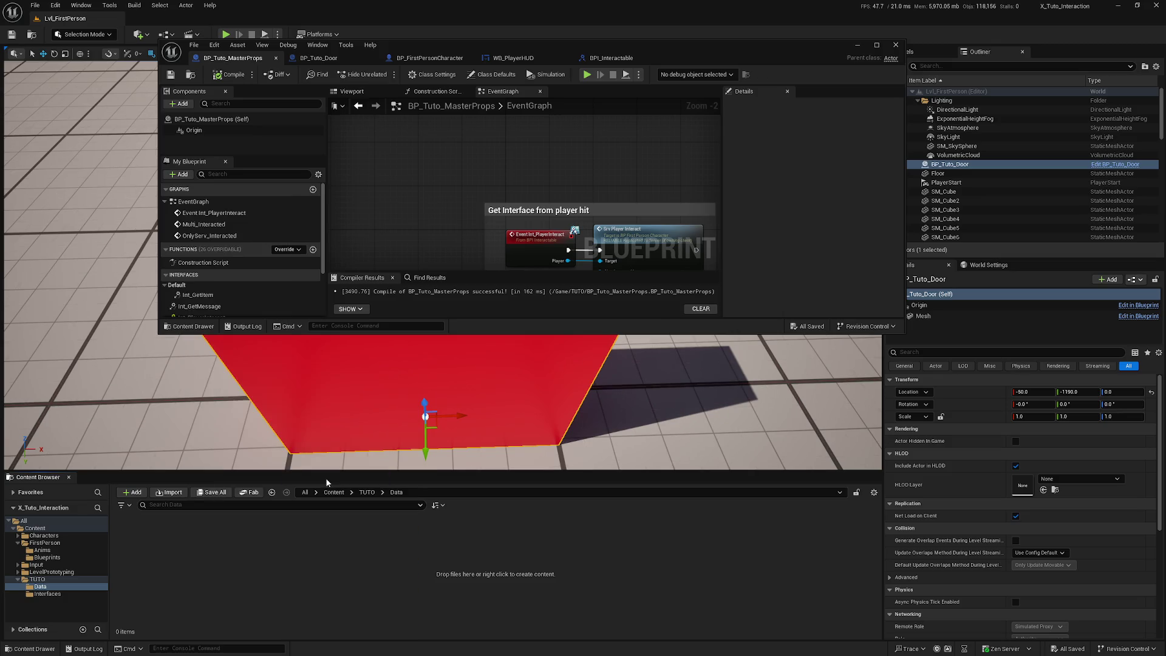
{"action": "left_click", "coordinate": [541, 324]}
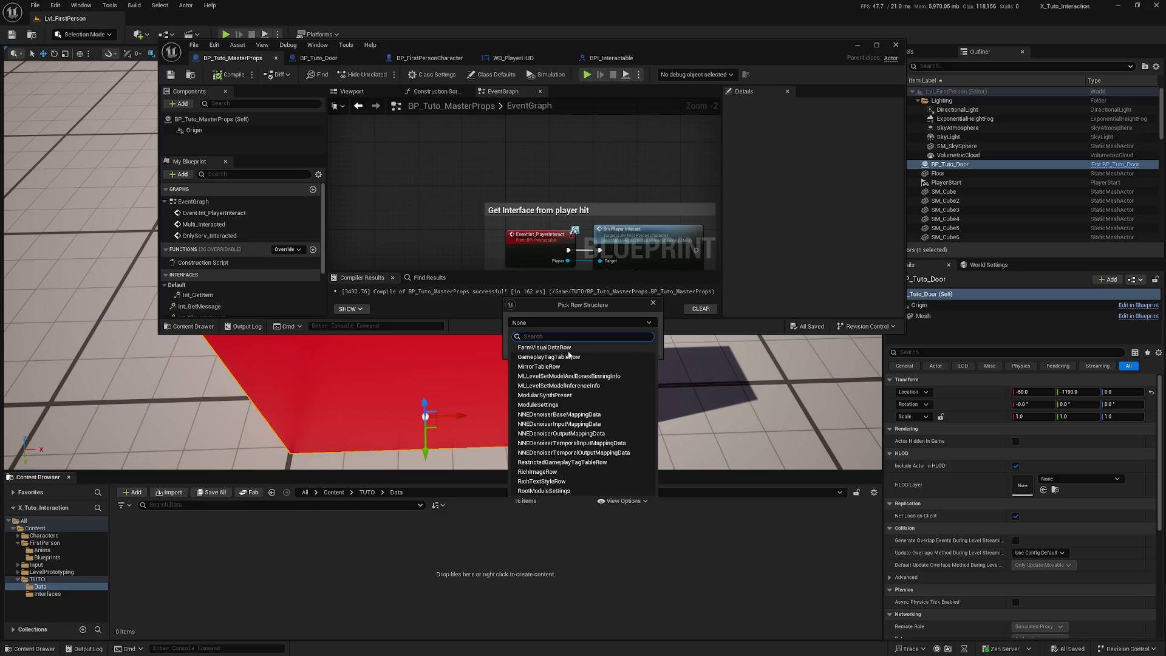
{"action": "left_click", "coordinate": [557, 482]}
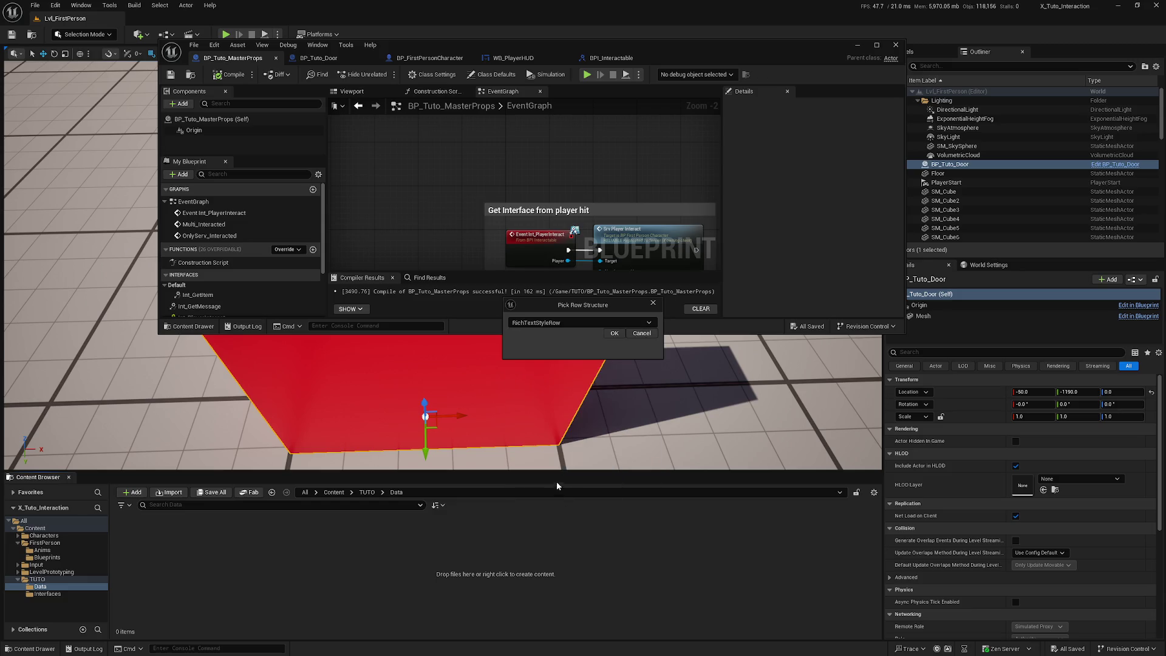
{"action": "left_click", "coordinate": [614, 334]}
{"action": "type", "text": "DT_Text"}
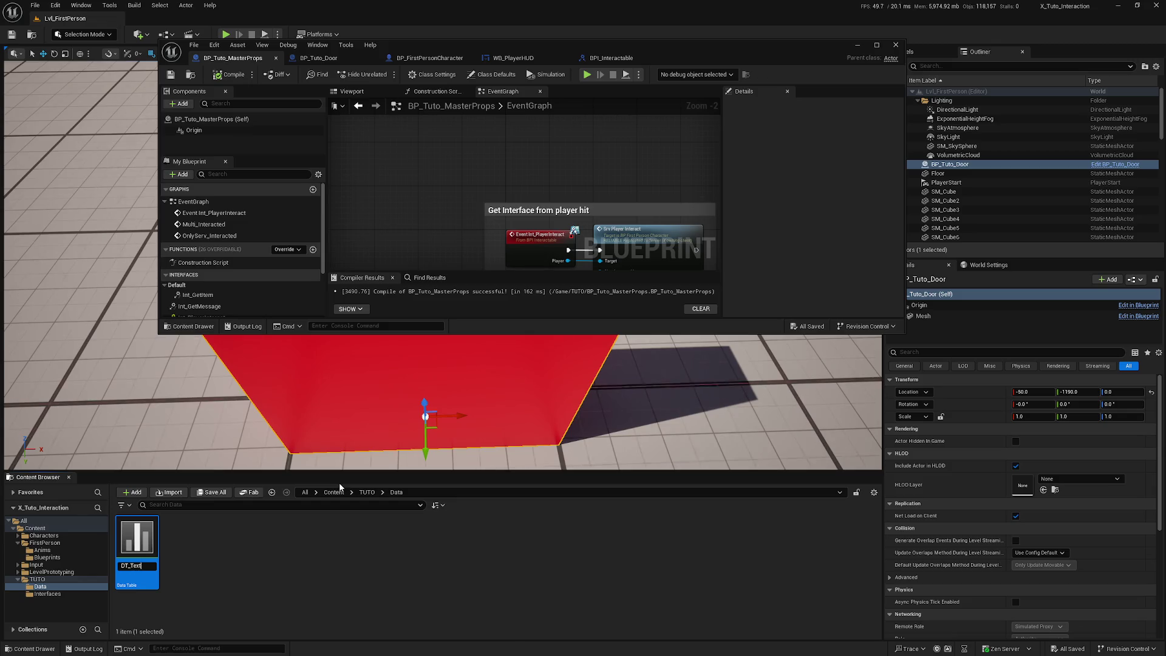
{"action": "key", "text": "Return"}
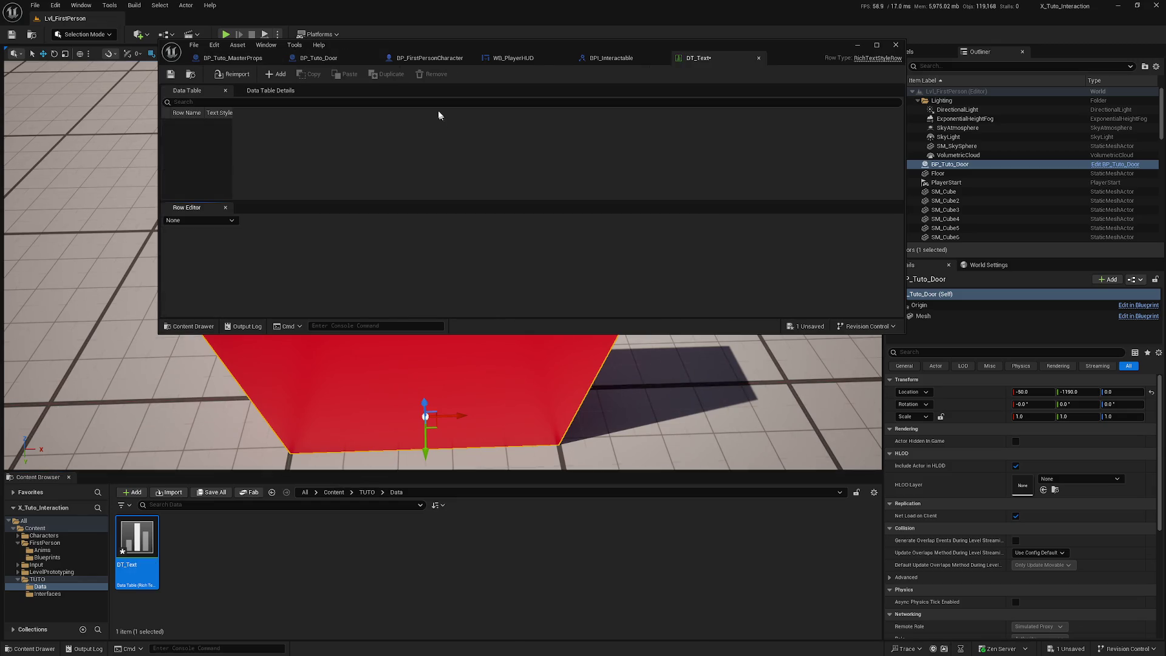
Maximize and save DT_Text, then add a row named Default.
{"action": "double_click", "coordinate": [788, 46]}
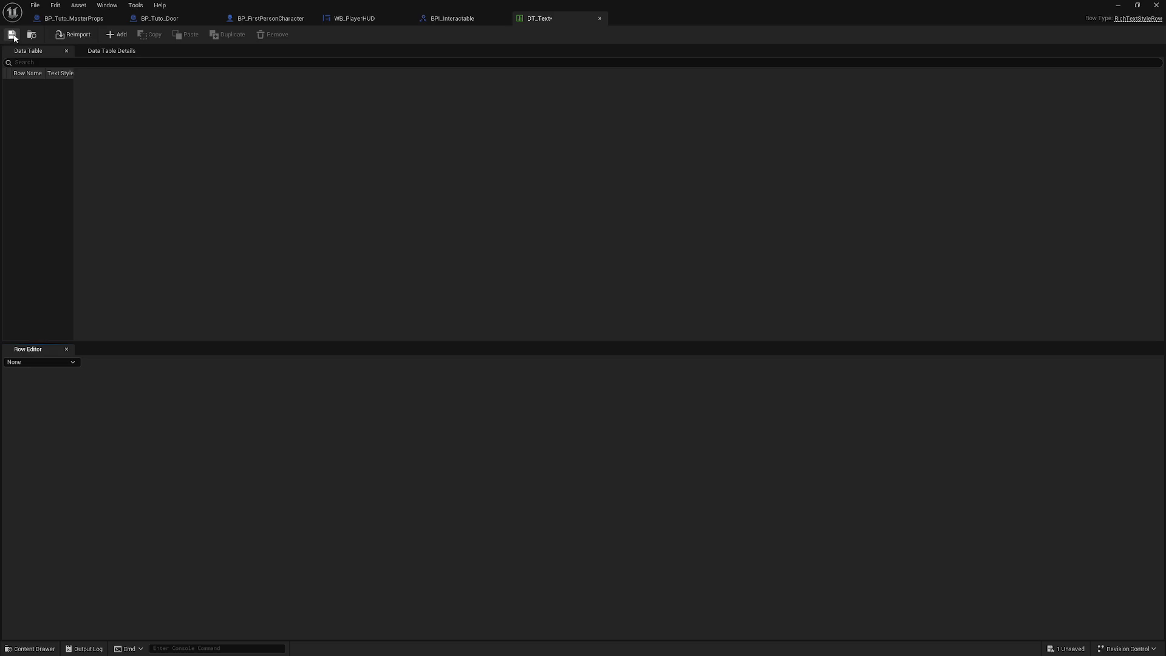
{"action": "left_click", "coordinate": [14, 36]}
{"action": "left_click", "coordinate": [114, 35]}
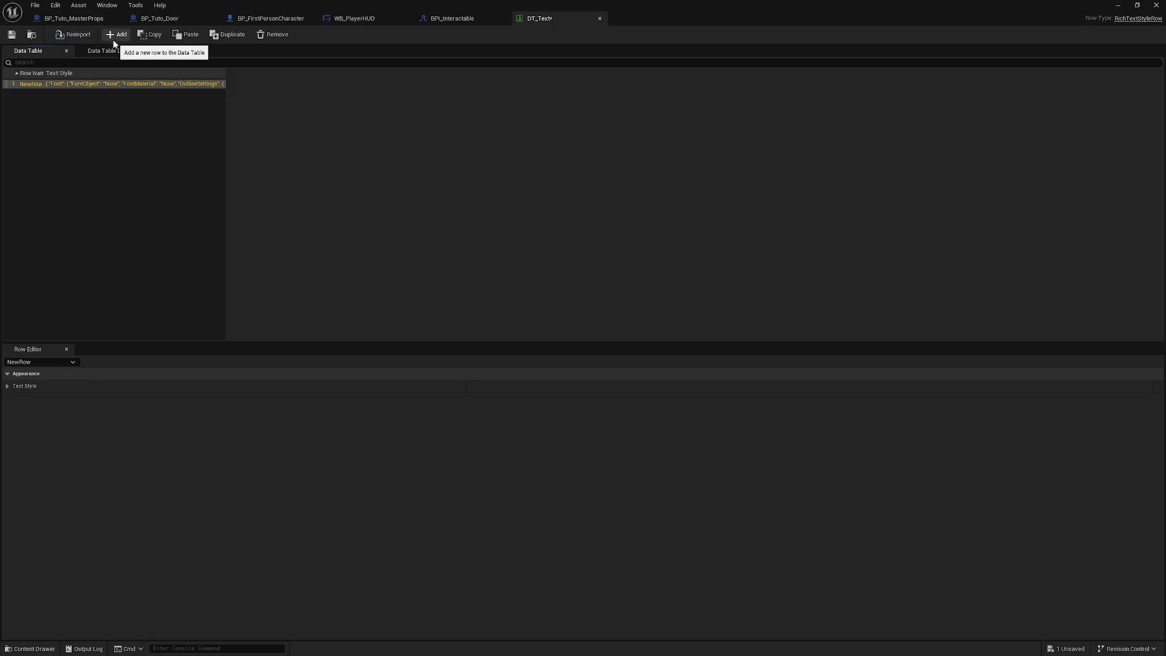
{"action": "double_click", "coordinate": [28, 85]}
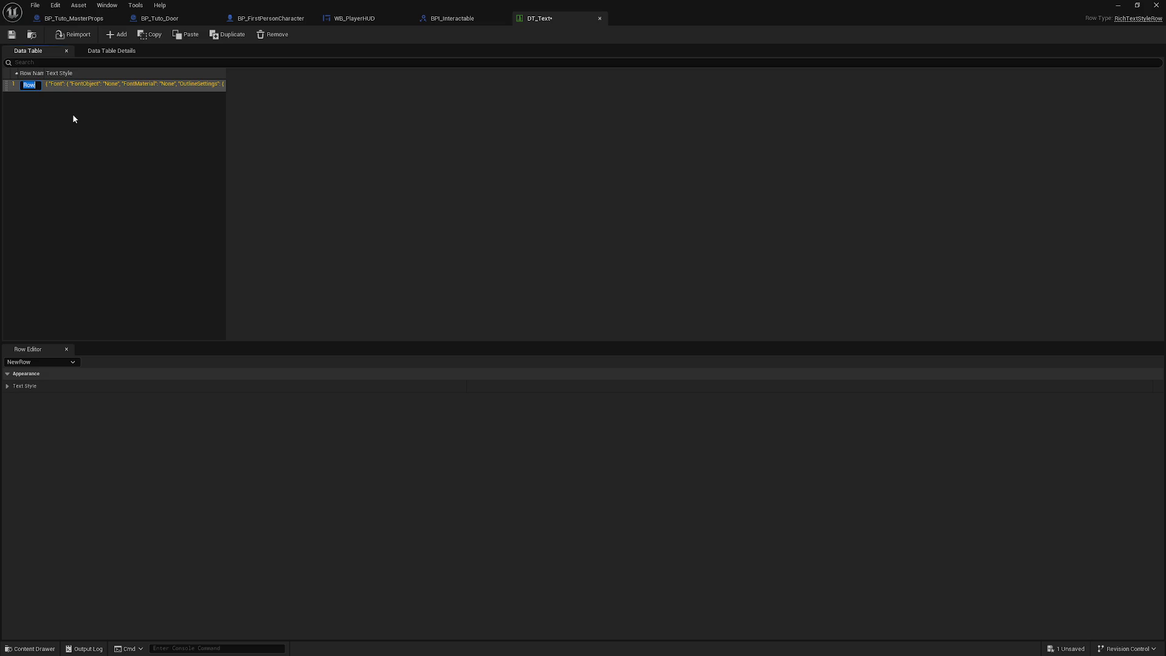
{"action": "type", "text": "Default"}
{"action": "key", "text": "Return"}
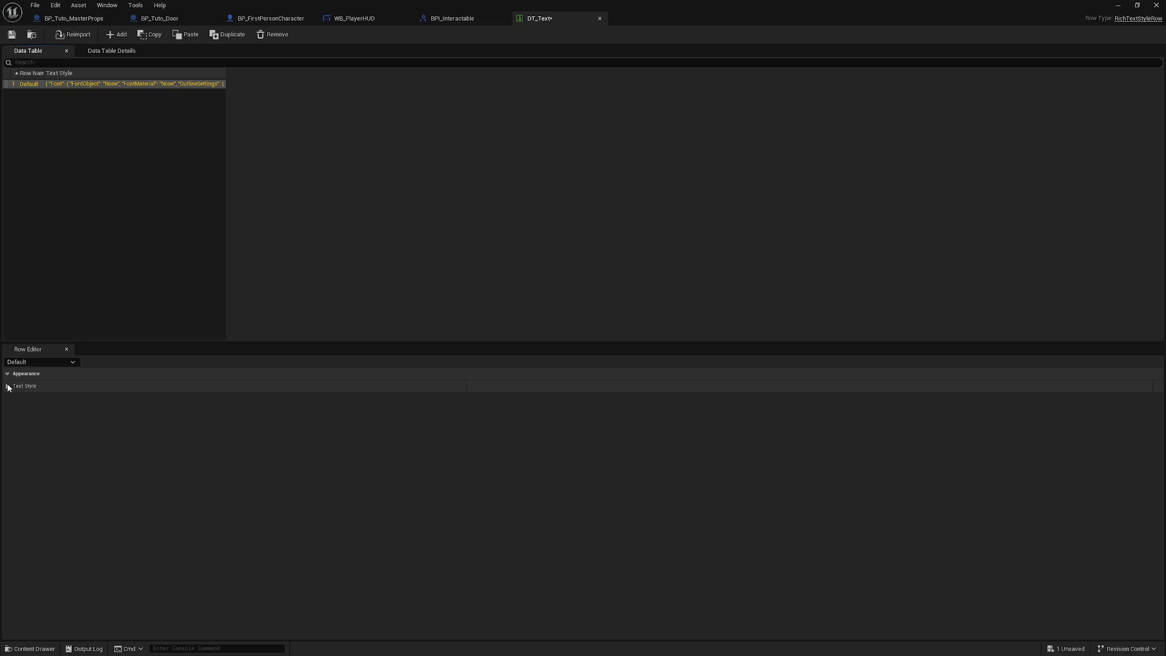
Inspect the Default row's Text Style font settings and save the table.
{"action": "left_click", "coordinate": [7, 386]}
{"action": "left_click", "coordinate": [15, 398]}
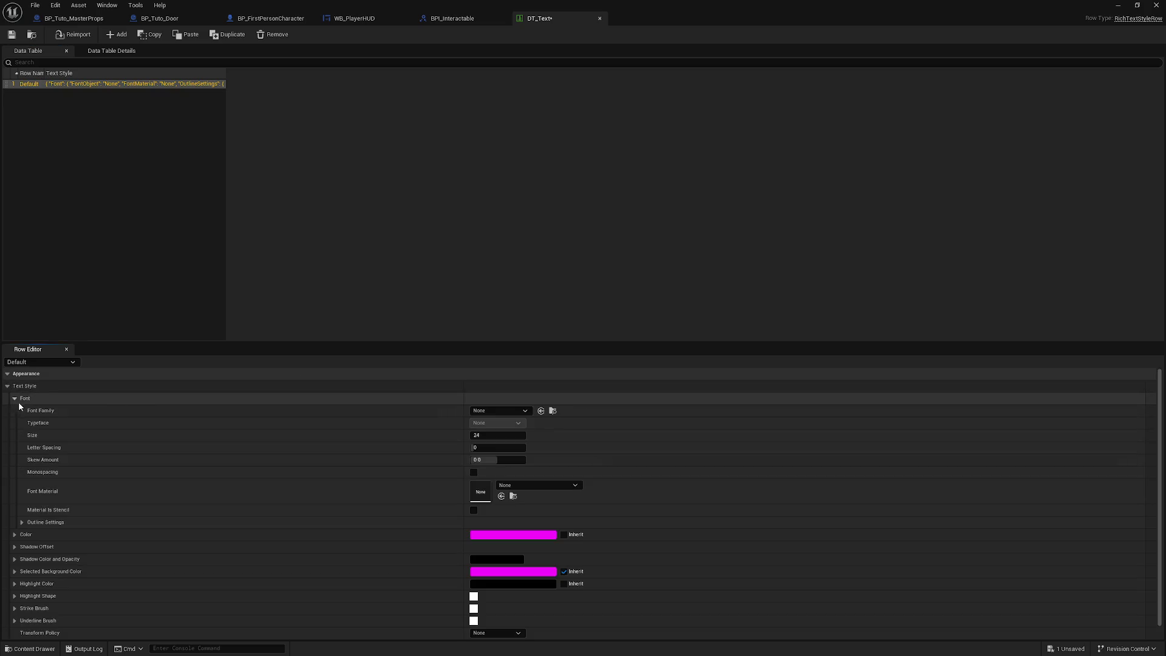
{"action": "left_click", "coordinate": [526, 412]}
{"action": "left_click", "coordinate": [502, 411]}
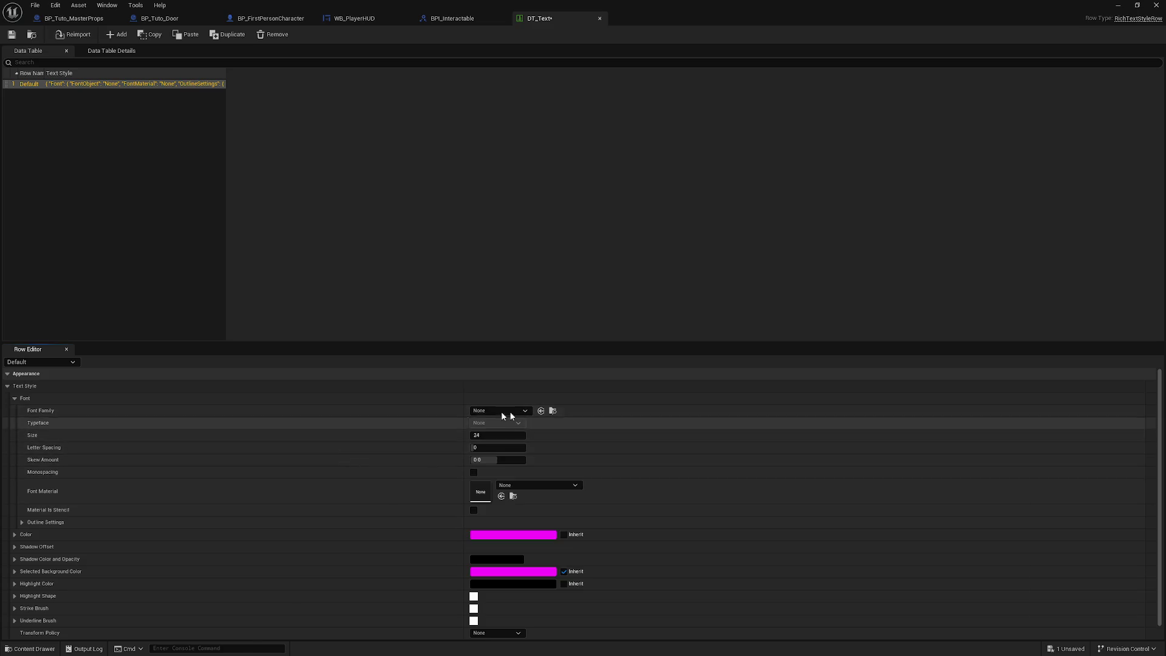
{"action": "scroll", "coordinate": [480, 451], "scroll_direction": "down", "scroll_amount": 1}
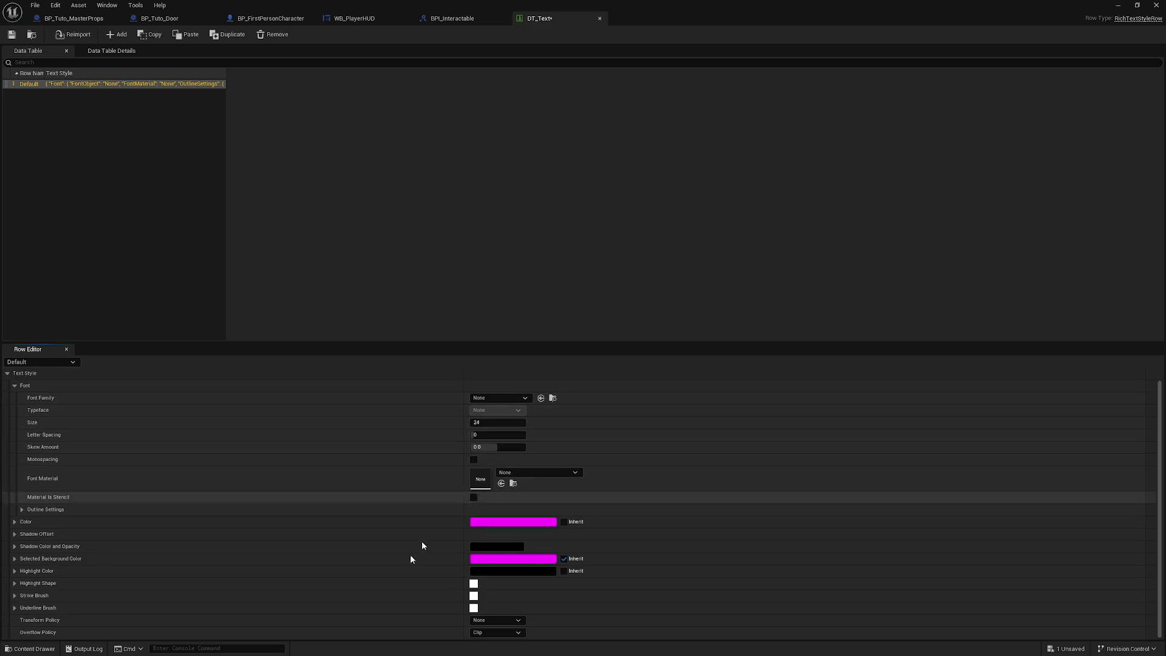
{"action": "left_click", "coordinate": [12, 35]}
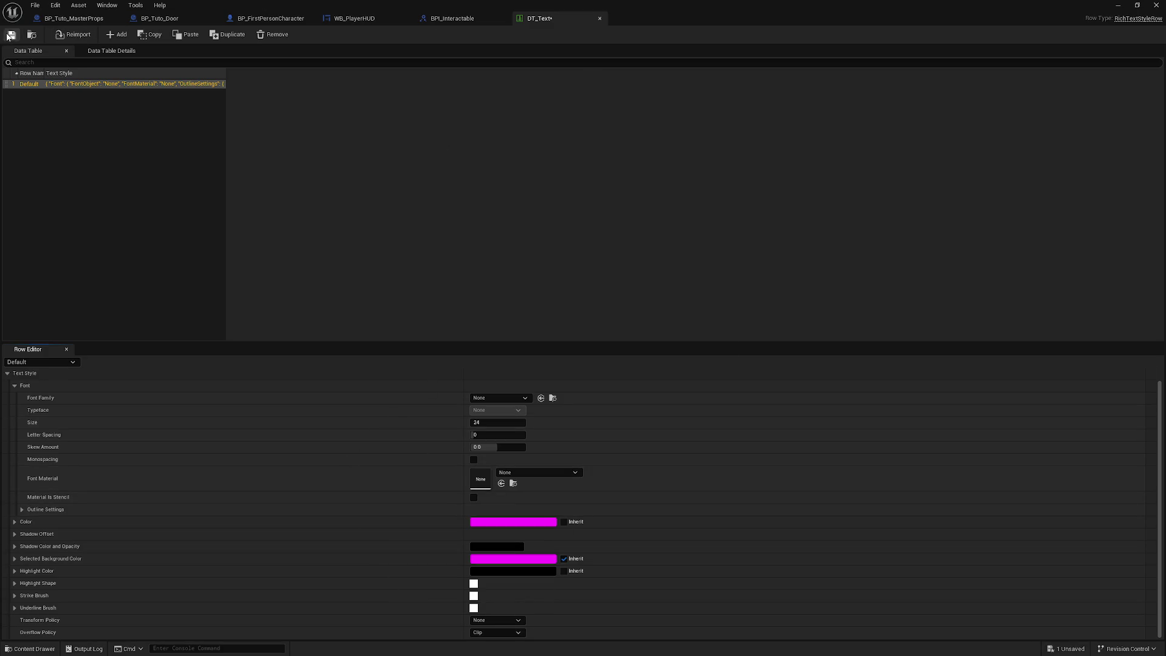
{"action": "left_click", "coordinate": [354, 18]}
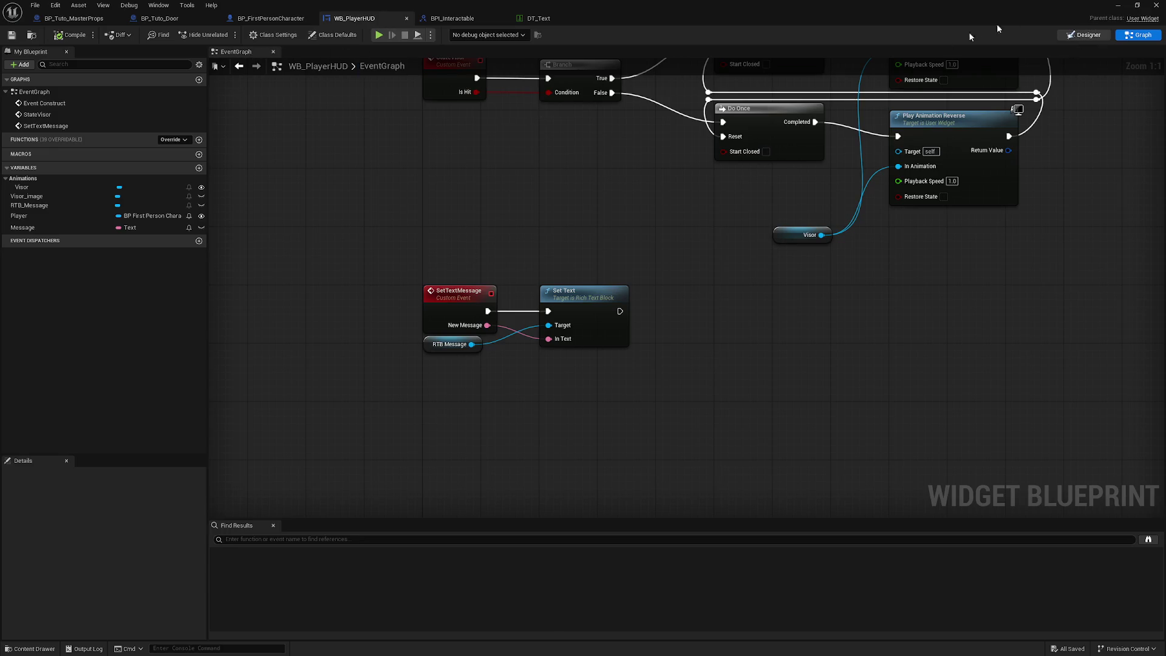
Add a new Text Block to the WB_PlayerHUD canvas.
{"action": "left_click", "coordinate": [1086, 34]}
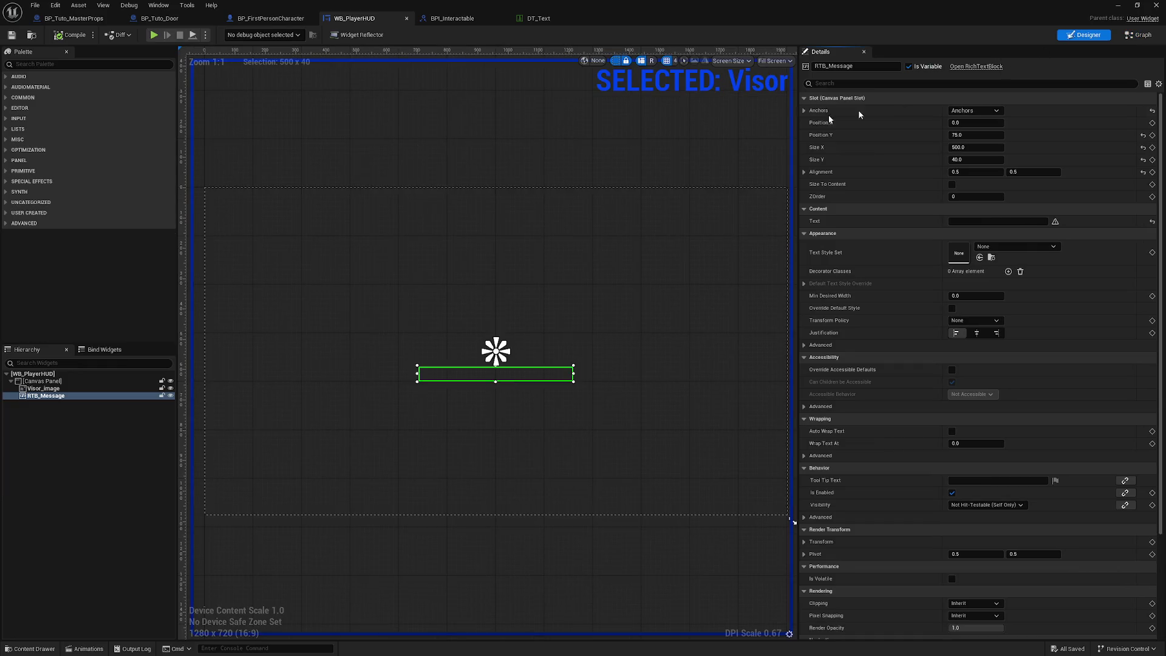
{"action": "left_click", "coordinate": [45, 63]}
{"action": "type", "text": "text"}
{"action": "left_click_drag", "start_coordinate": [31, 95], "coordinate": [434, 191]}
{"action": "left_click_drag", "start_coordinate": [34, 96], "coordinate": [404, 348]}
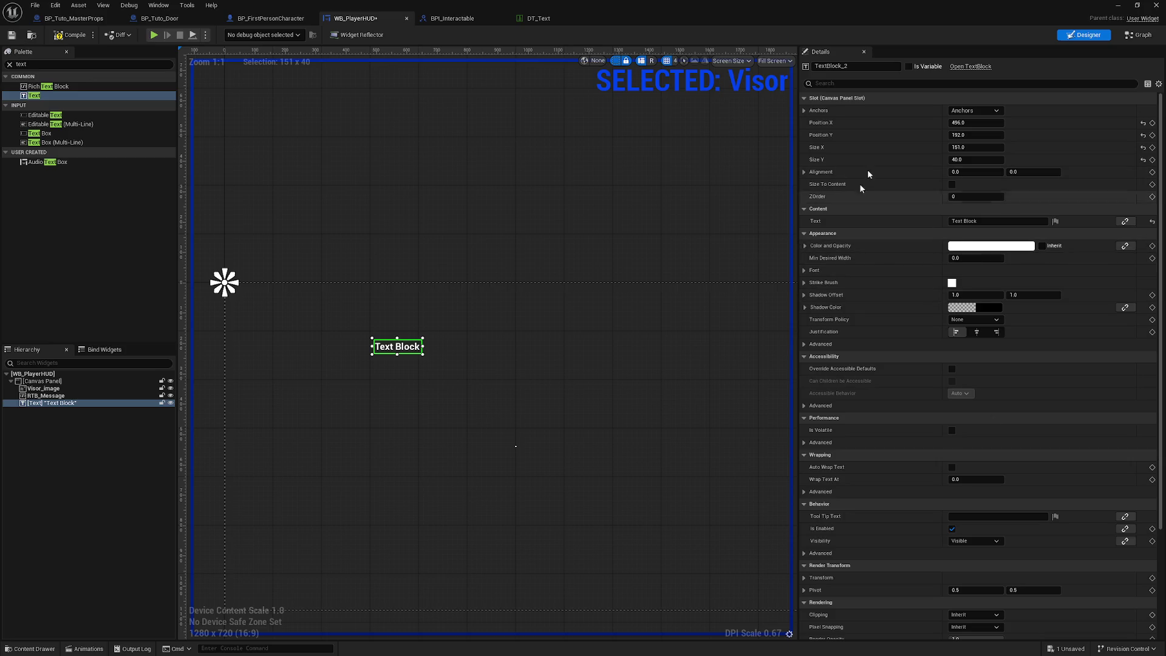
Copy the text block's Roboto font settings into DT_Text's Default row.
{"action": "left_click", "coordinate": [805, 271]}
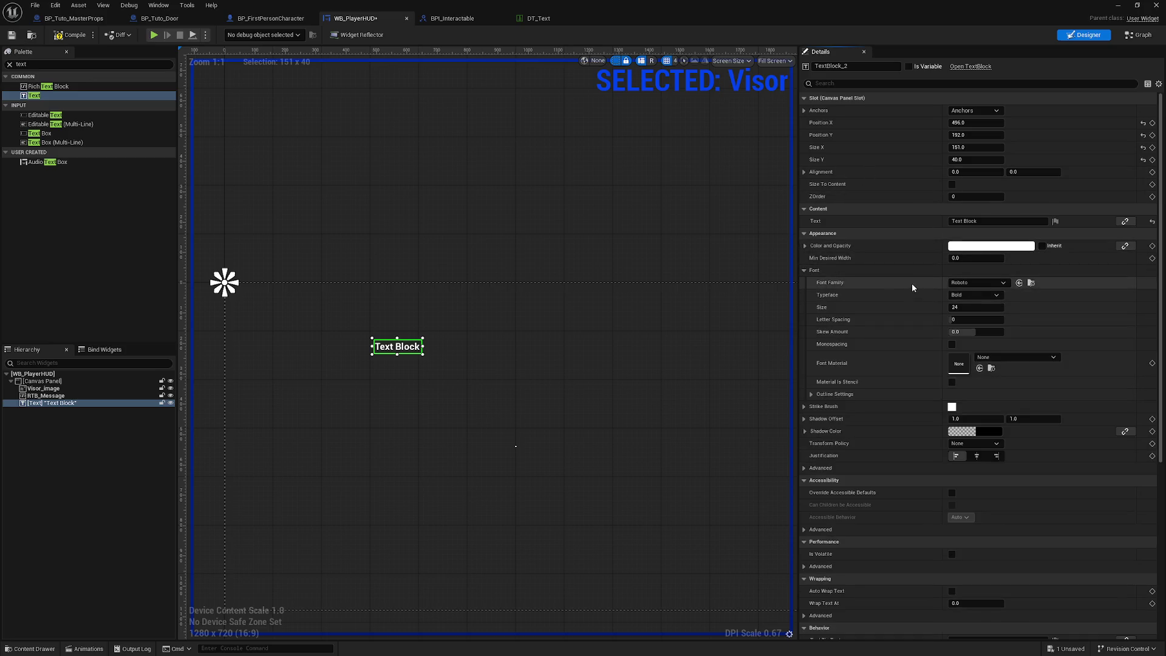
{"action": "right_click", "coordinate": [913, 284]}
{"action": "left_click", "coordinate": [803, 271]}
{"action": "right_click", "coordinate": [855, 274]}
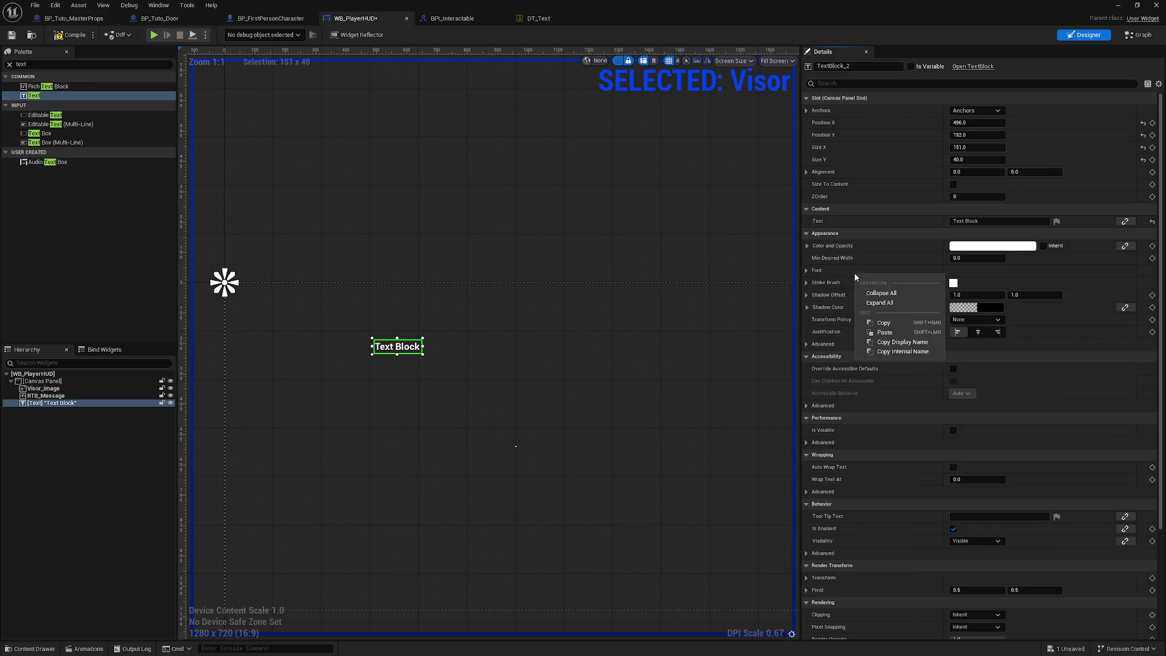
{"action": "left_click", "coordinate": [884, 322]}
{"action": "left_click", "coordinate": [539, 18]}
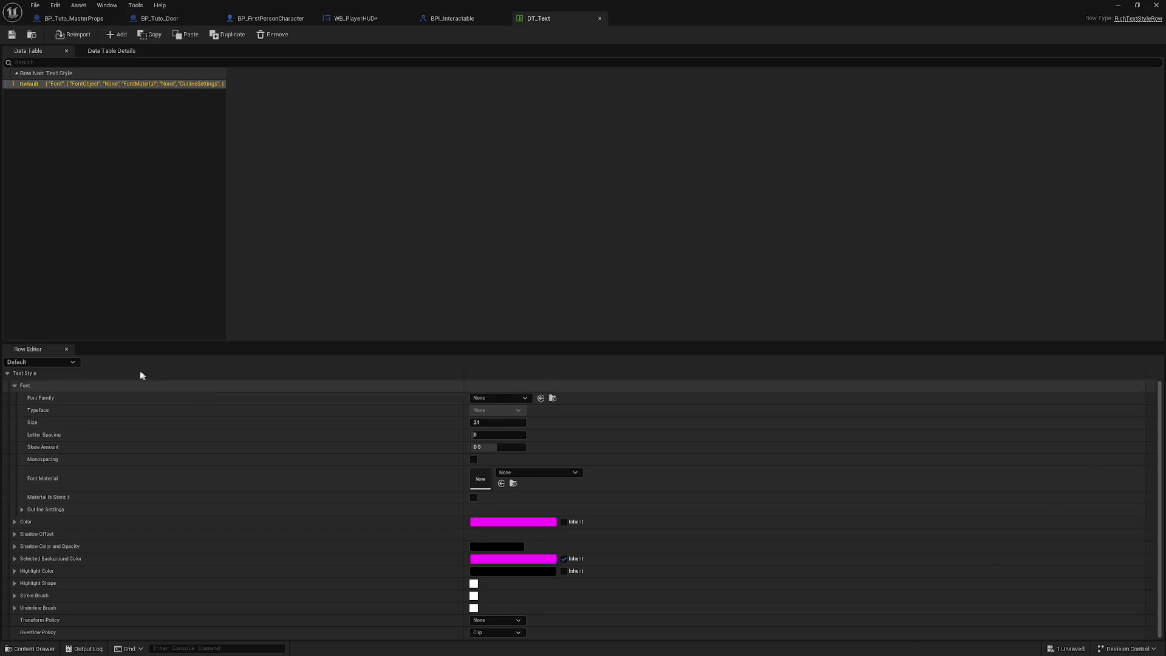
{"action": "left_click", "coordinate": [16, 386]}
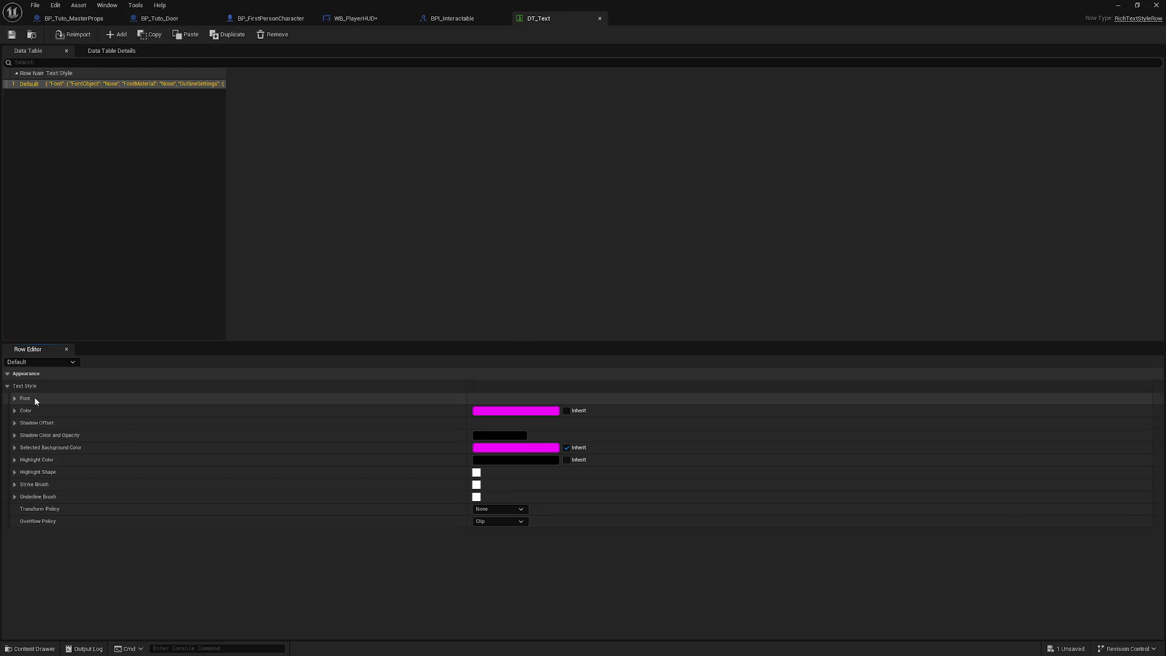
{"action": "right_click", "coordinate": [34, 396]}
{"action": "left_click", "coordinate": [81, 454]}
{"action": "left_click", "coordinate": [22, 399]}
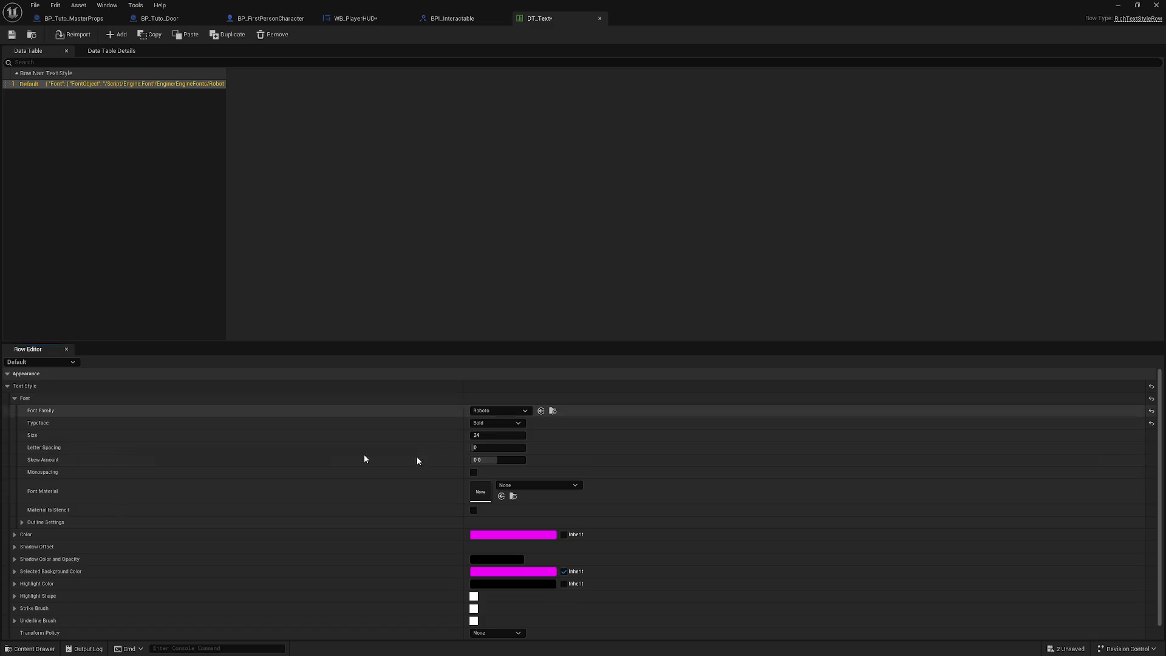
{"action": "left_click", "coordinate": [14, 398]}
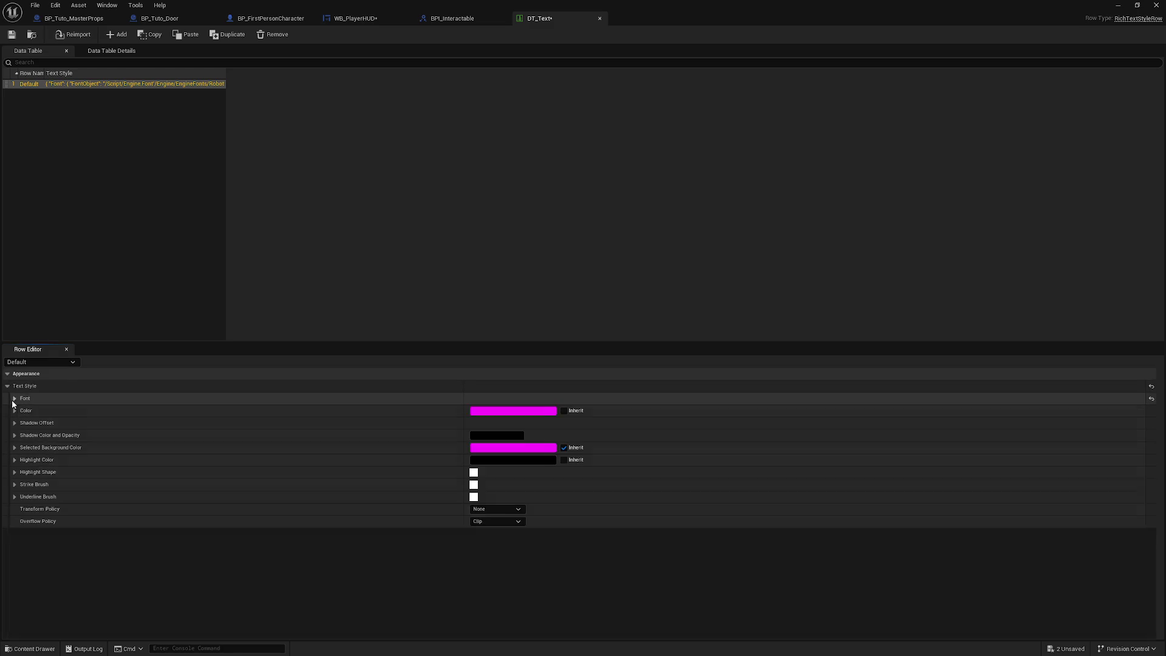
Copy the text block's white colour into the Default row and review its settings.
{"action": "left_click", "coordinate": [452, 18]}
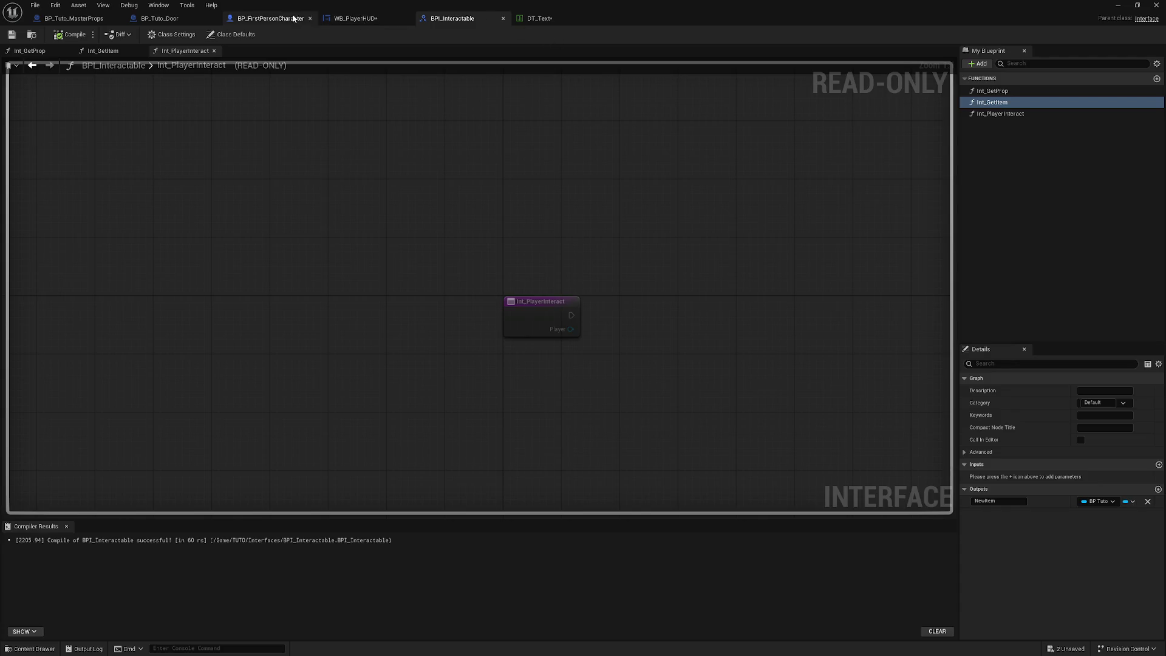
{"action": "left_click", "coordinate": [355, 18]}
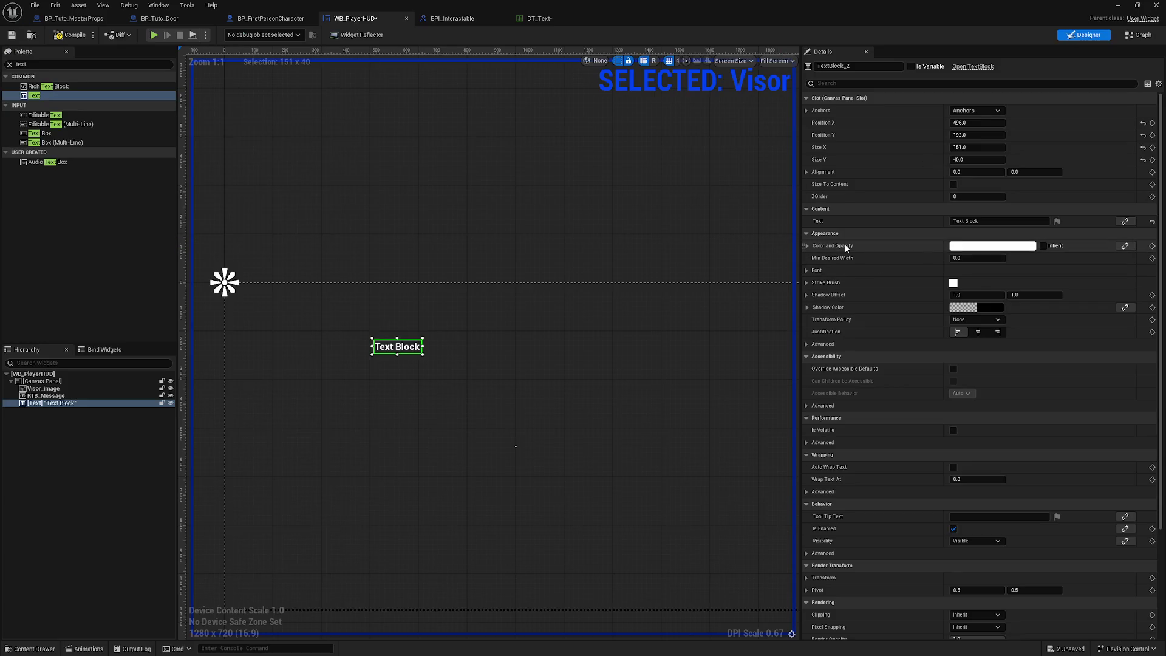
{"action": "right_click", "coordinate": [846, 248]}
{"action": "left_click", "coordinate": [887, 293]}
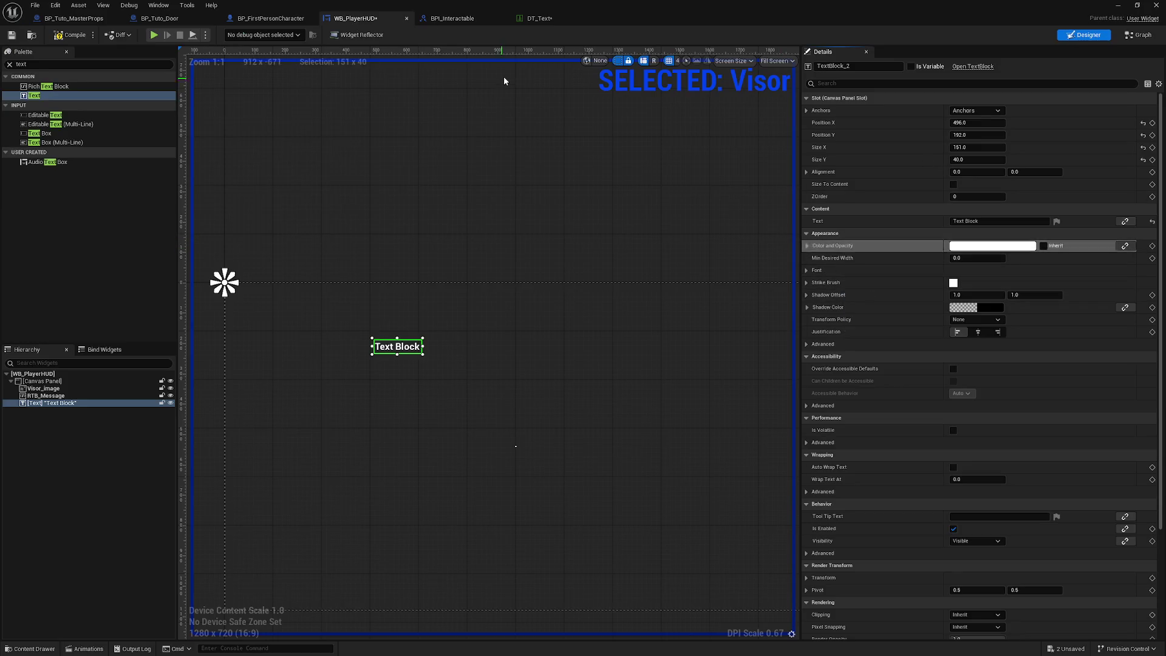
{"action": "left_click", "coordinate": [551, 20]}
{"action": "right_click", "coordinate": [424, 411]}
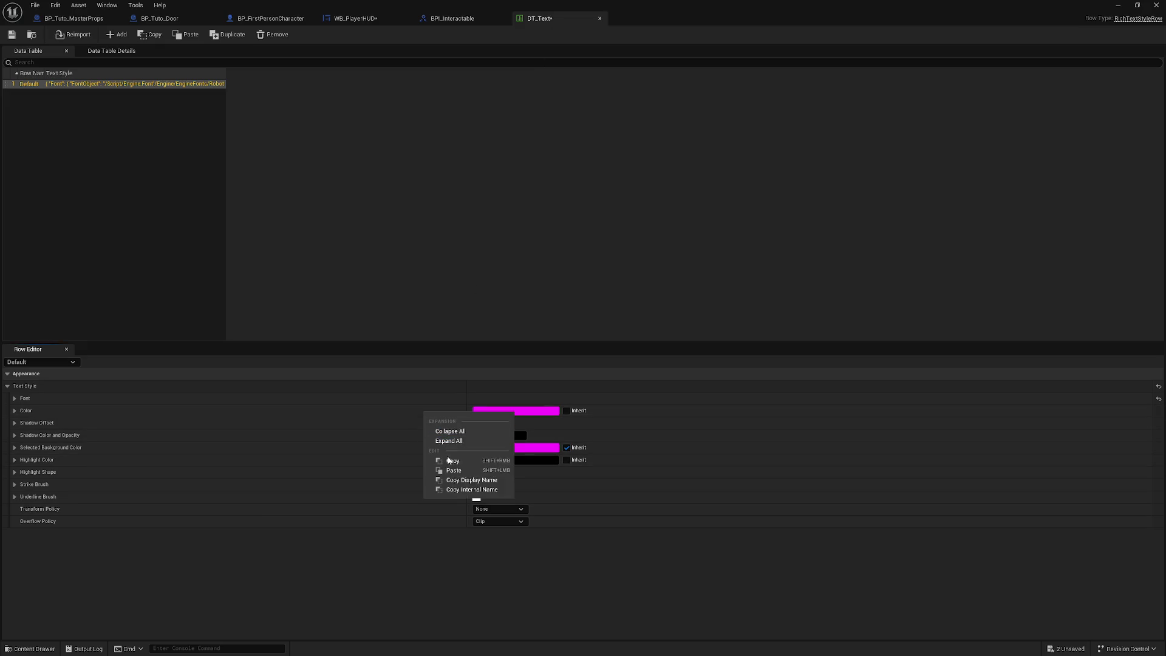
{"action": "left_click", "coordinate": [451, 471]}
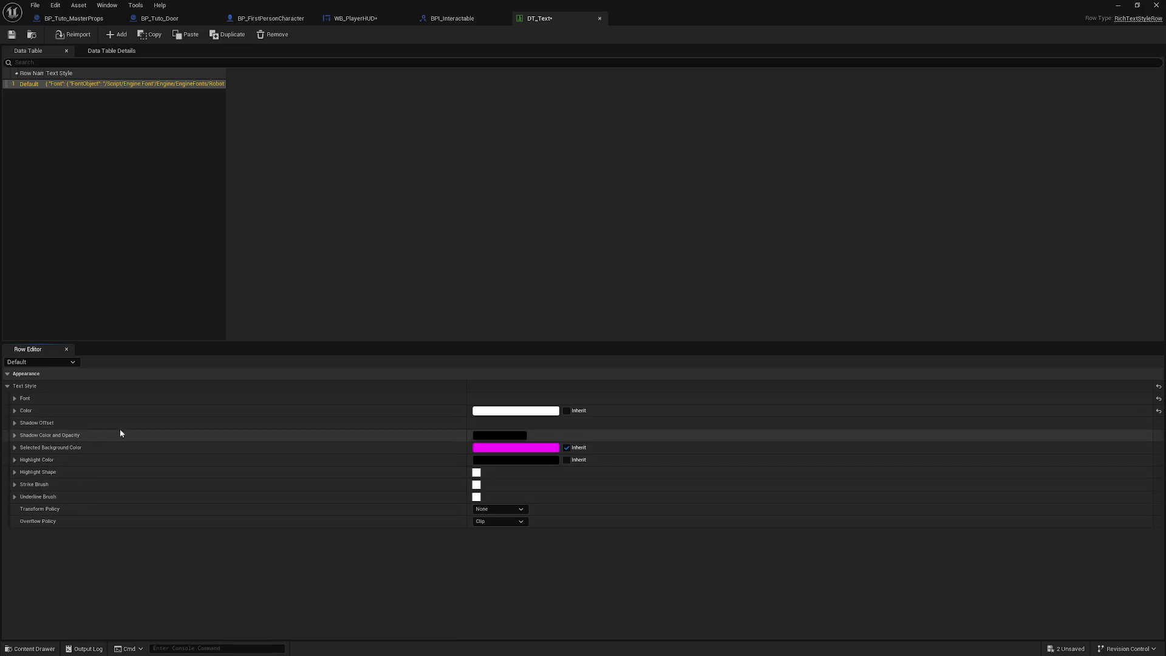
{"action": "left_click", "coordinate": [15, 411]}
{"action": "left_click", "coordinate": [15, 410]}
{"action": "left_click", "coordinate": [14, 399]}
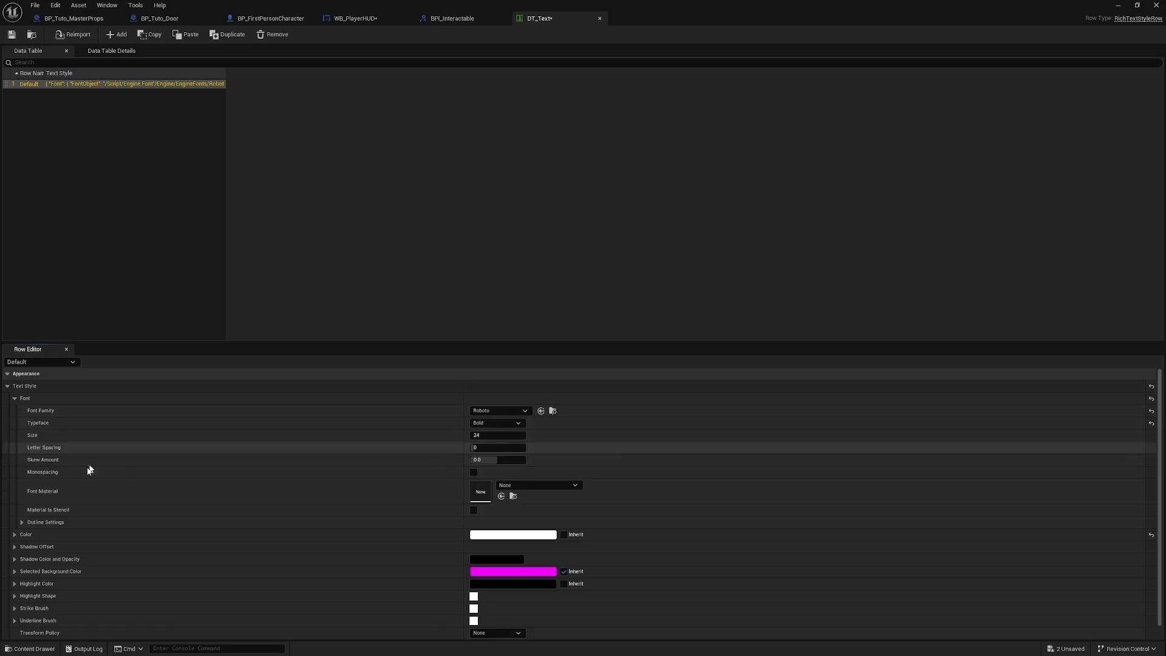
{"action": "scroll", "coordinate": [88, 470], "scroll_direction": "down", "scroll_amount": 1}
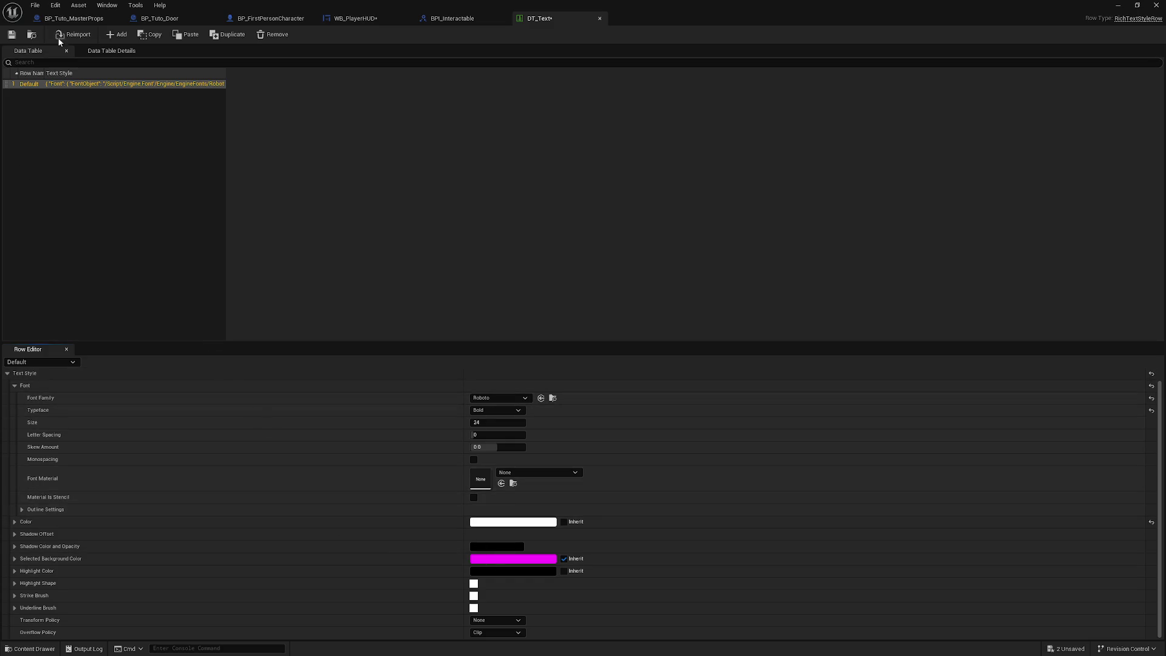
Save DT_Text and add a new row named Item.
{"action": "left_click", "coordinate": [11, 35]}
{"action": "left_click", "coordinate": [232, 37]}
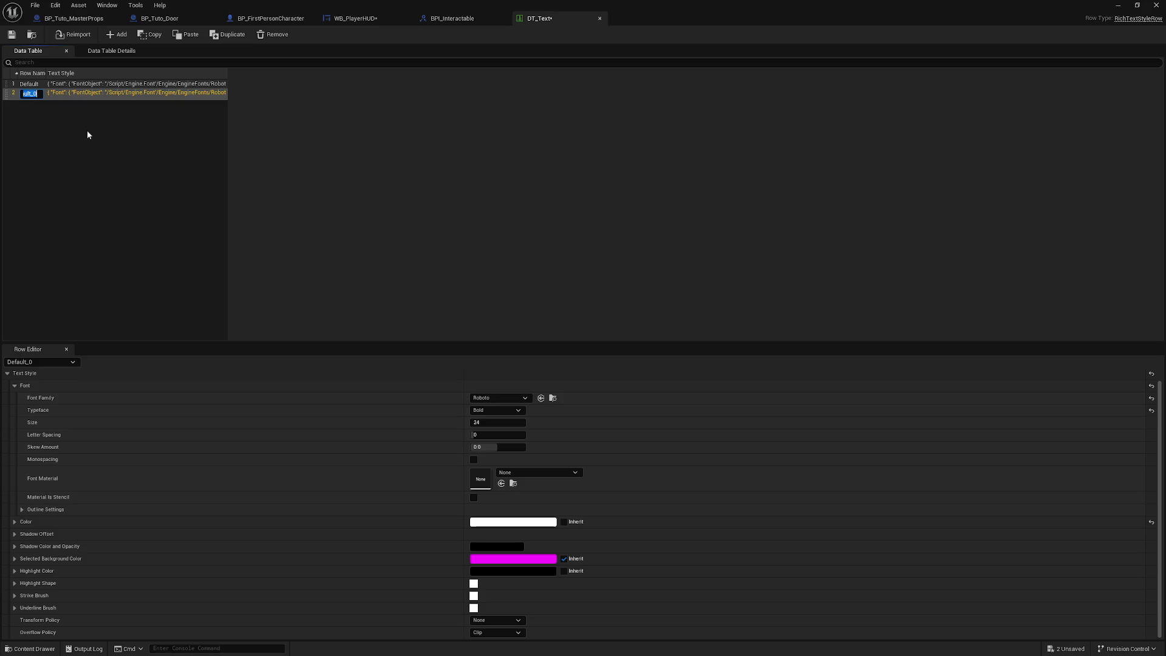
{"action": "type", "text": "Item"}
{"action": "key", "text": "Return"}
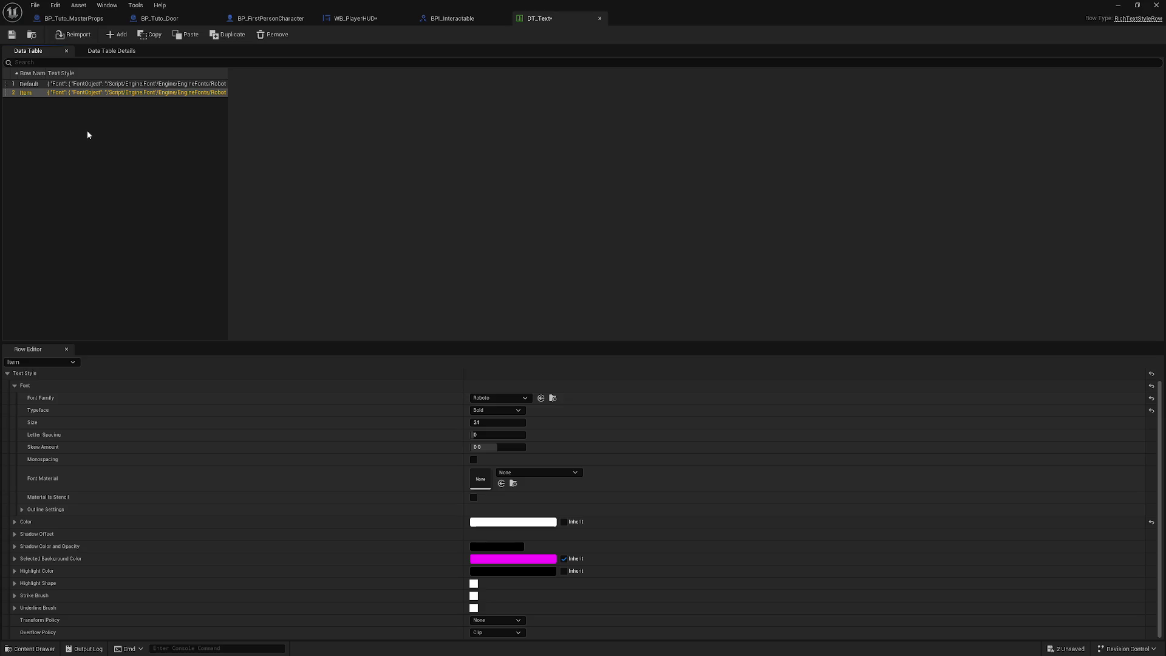
Give the Item style font size 28 and the light cyan colour 7DE7FF.
{"action": "left_click", "coordinate": [501, 424]}
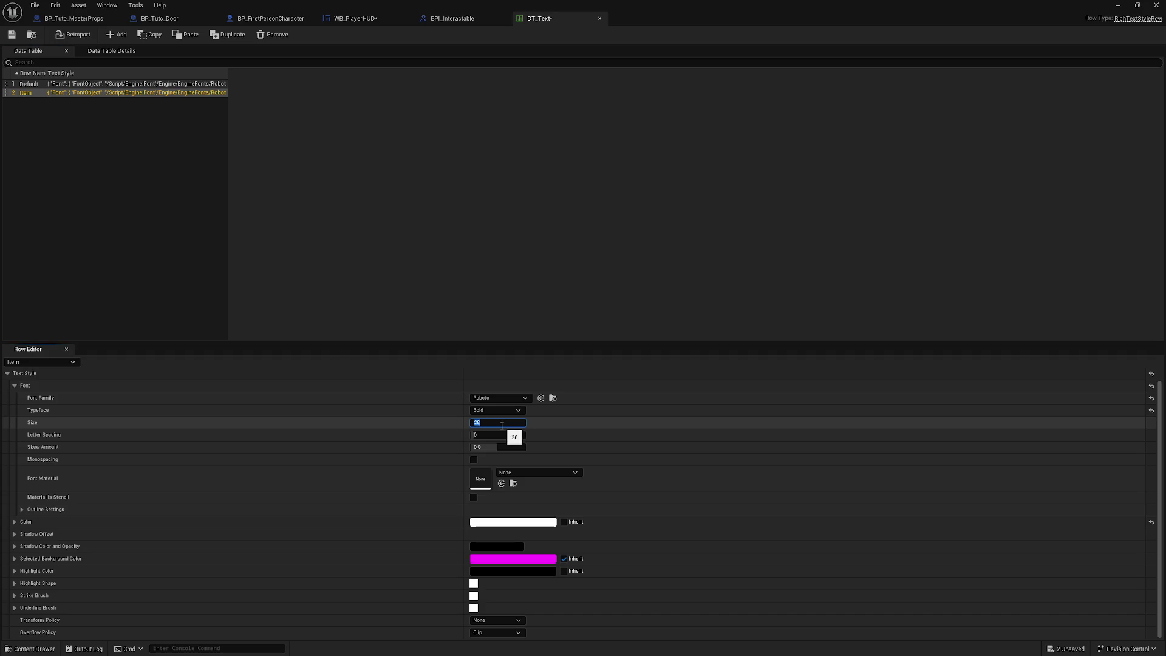
{"action": "key", "text": "Return"}
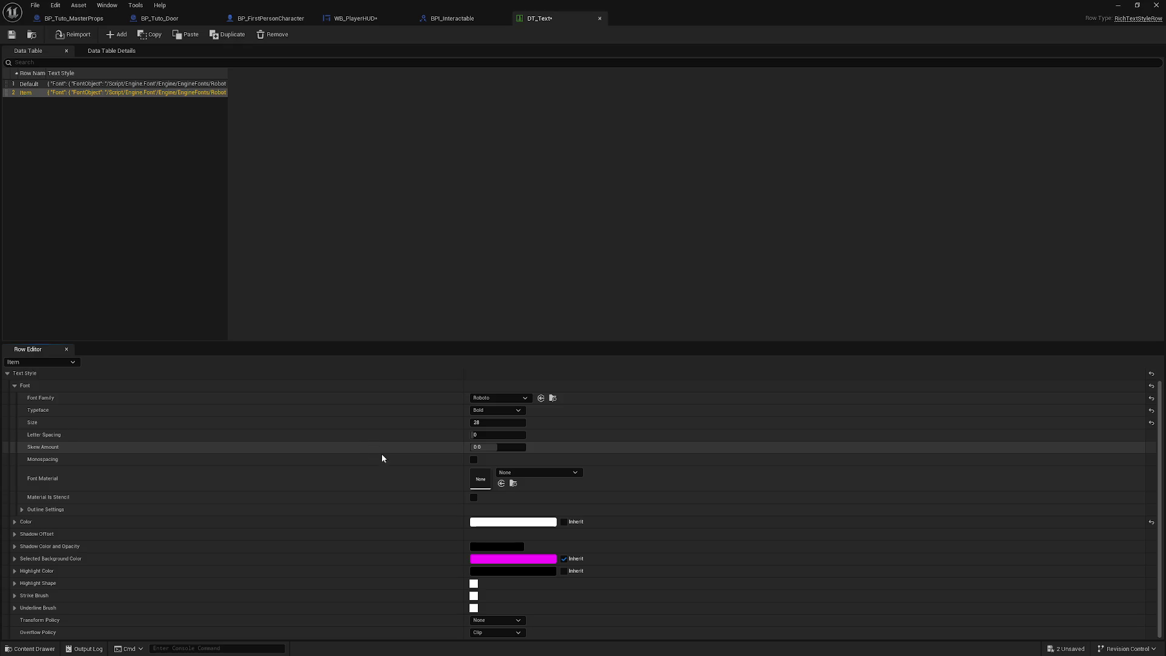
{"action": "left_click", "coordinate": [514, 522]}
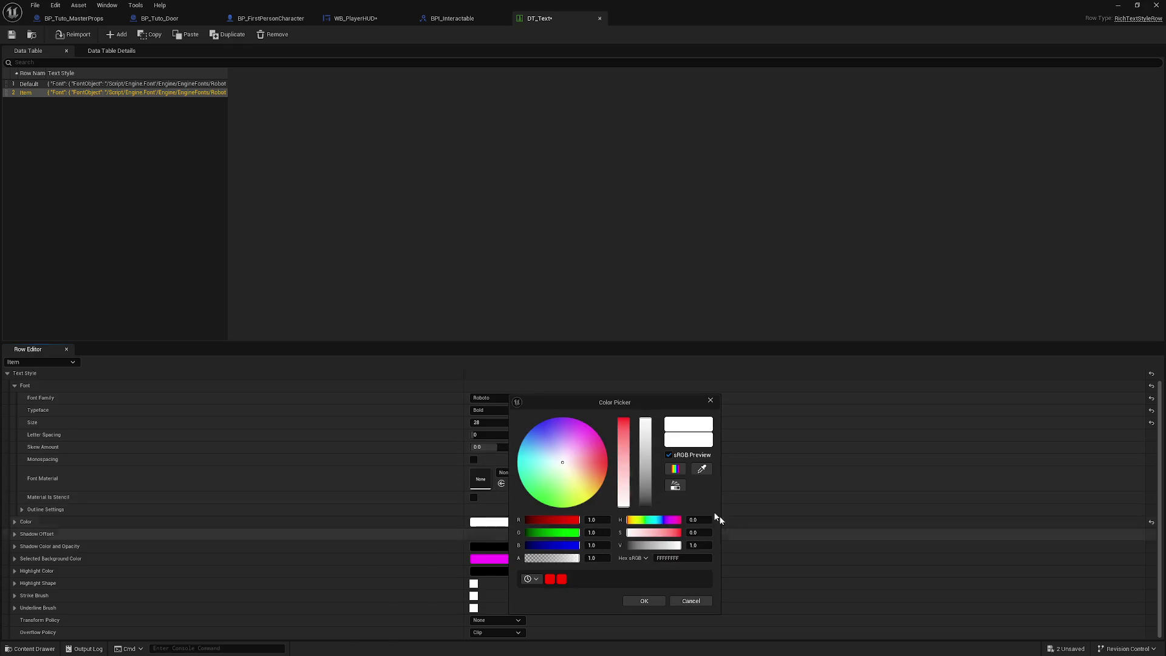
{"action": "left_click", "coordinate": [527, 453]}
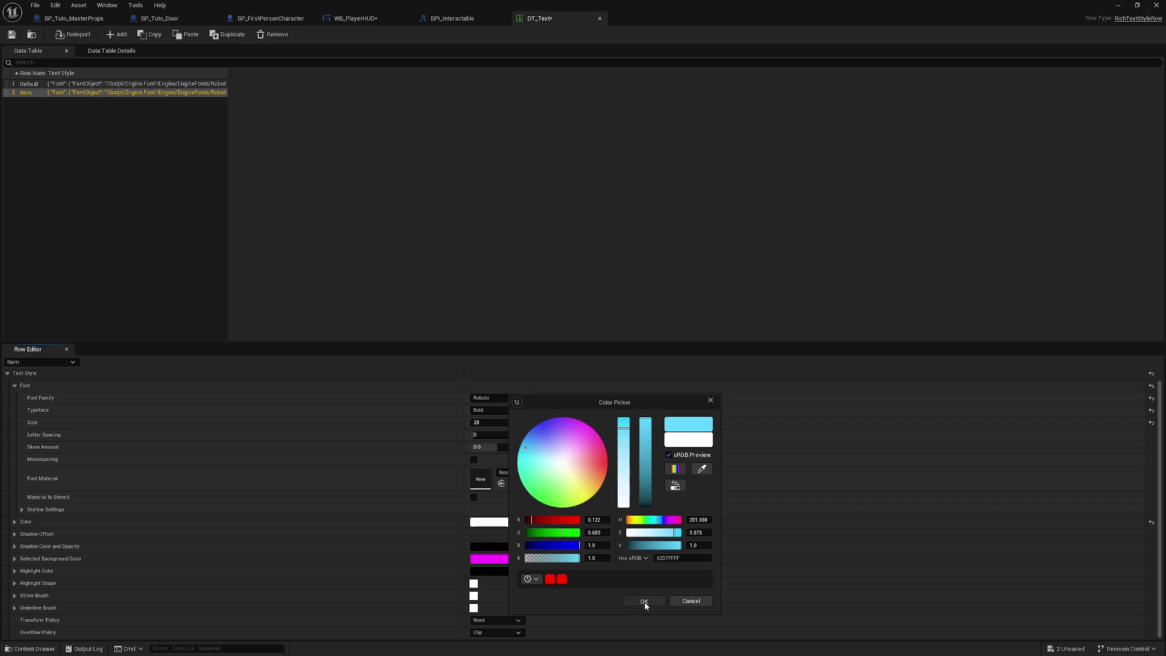
{"action": "left_click", "coordinate": [644, 601]}
Save the DT_Text table, clear the row selection and move its window aside.
{"action": "left_click", "coordinate": [12, 35]}
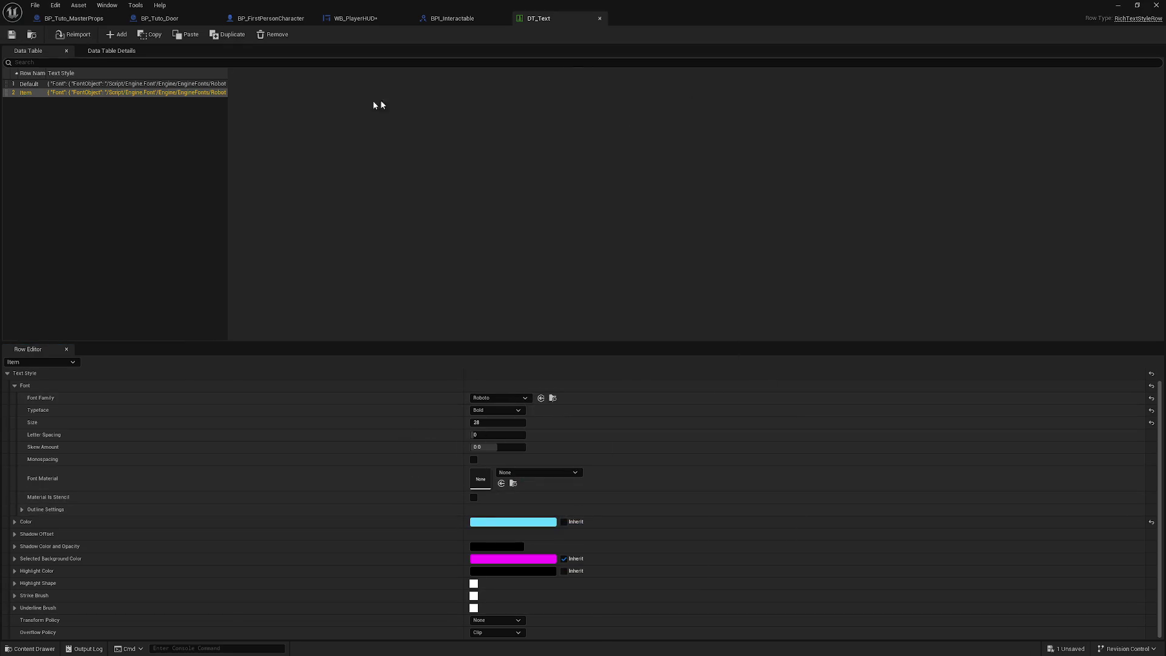
{"action": "left_click", "coordinate": [103, 139]}
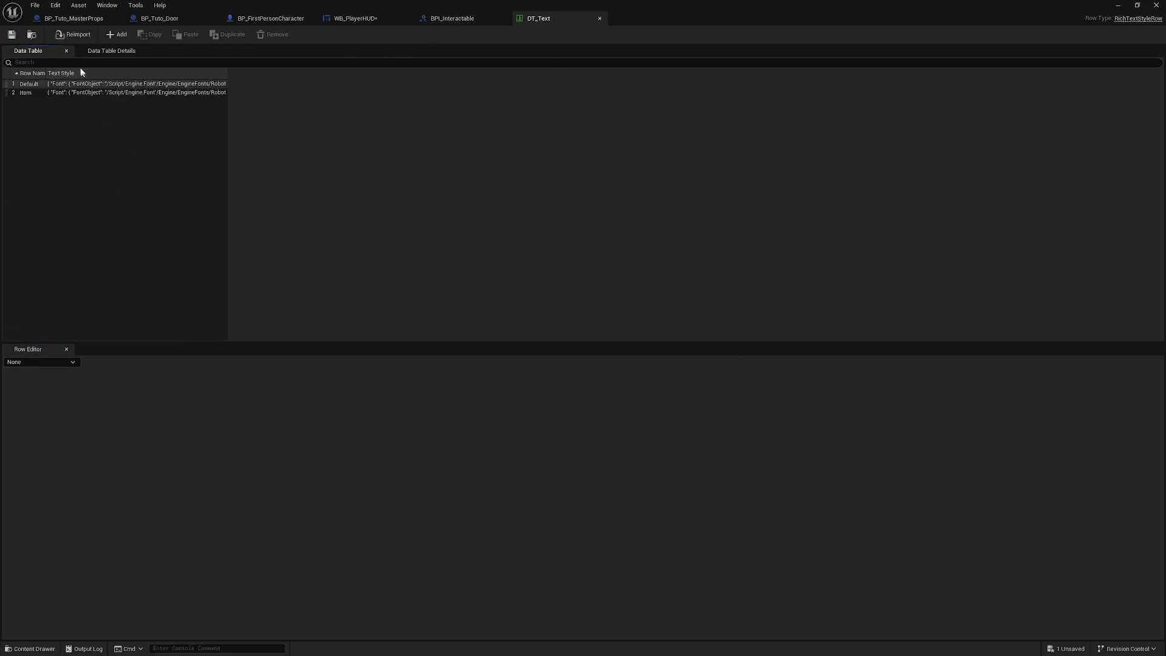
{"action": "left_click_drag", "start_coordinate": [342, 6], "coordinate": [511, 642]}
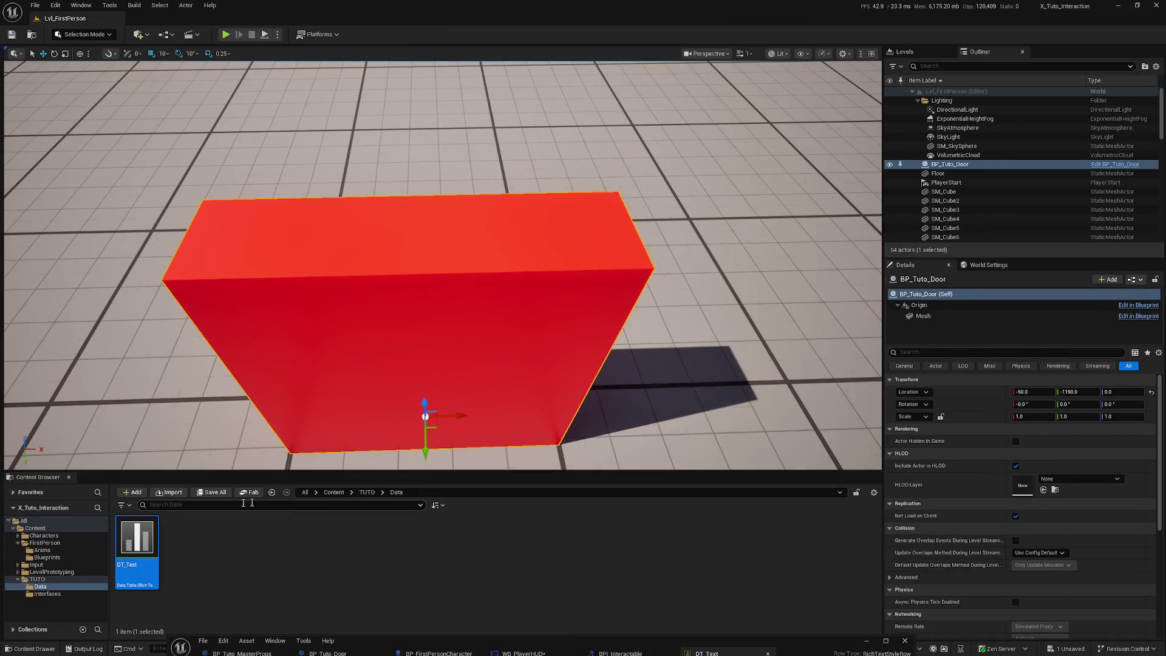
Save all modified assets and bring the editor window back to full size.
{"action": "key", "text": "ctrl+shift+s"}
{"action": "left_click", "coordinate": [647, 435]}
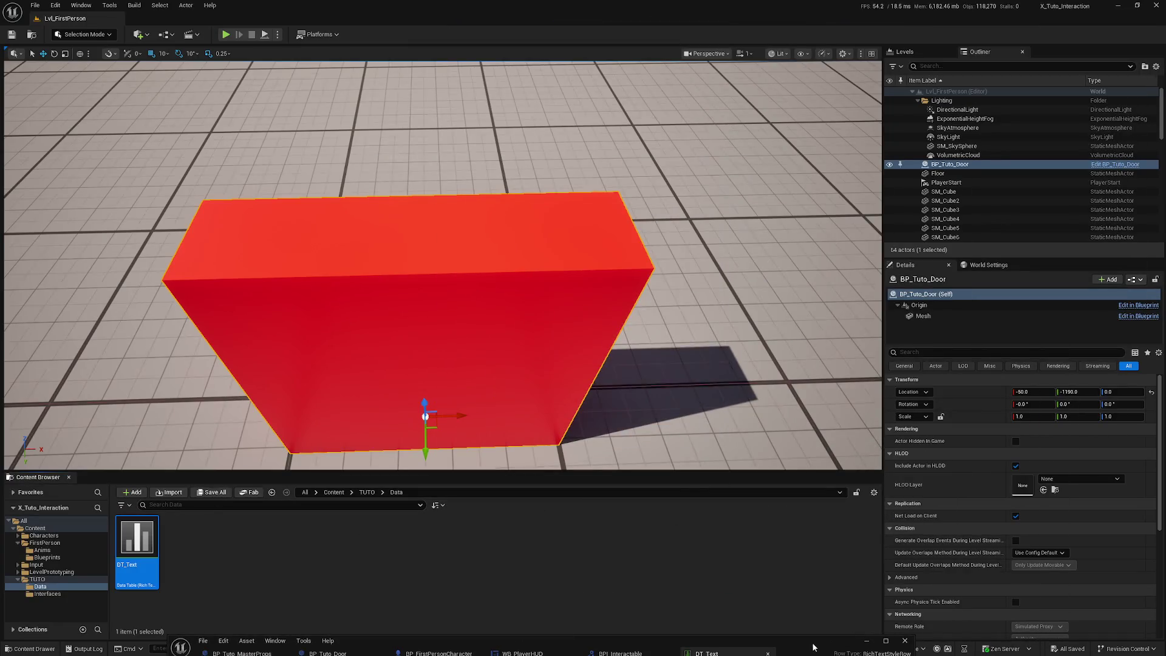
{"action": "left_click_drag", "start_coordinate": [847, 632], "coordinate": [801, 167]}
{"action": "double_click", "coordinate": [801, 167]}
Delete the stray Text Block, set RTB_Message's Text Style Set to DT_Text, save, and play.
{"action": "left_click", "coordinate": [367, 18]}
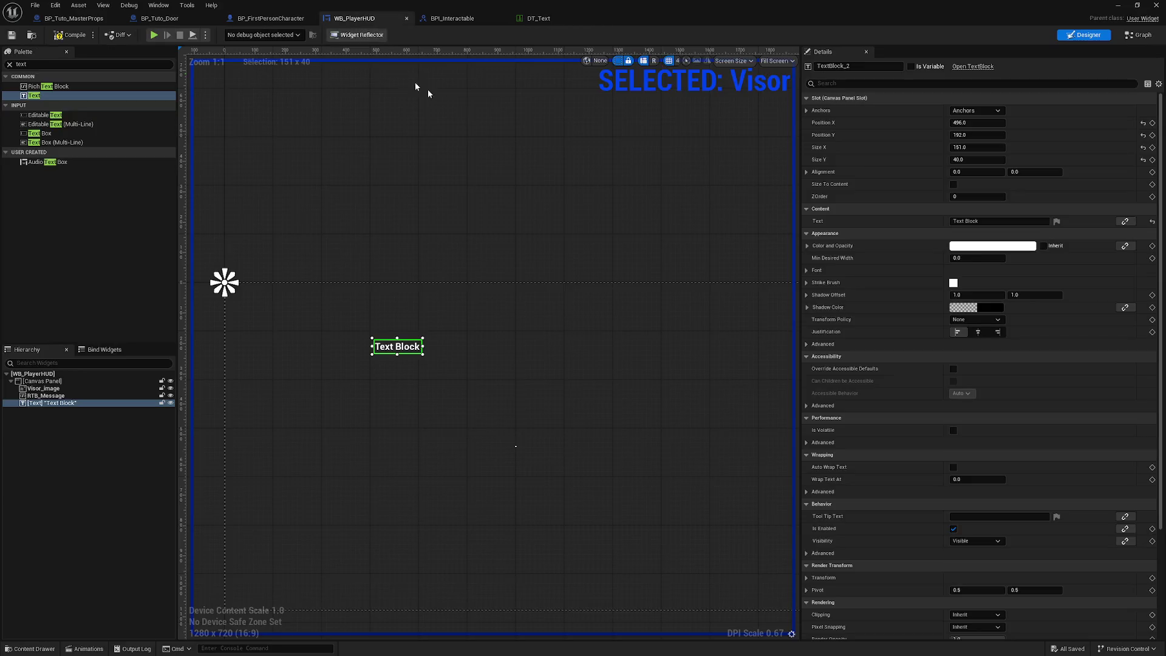
{"action": "key", "text": "Delete"}
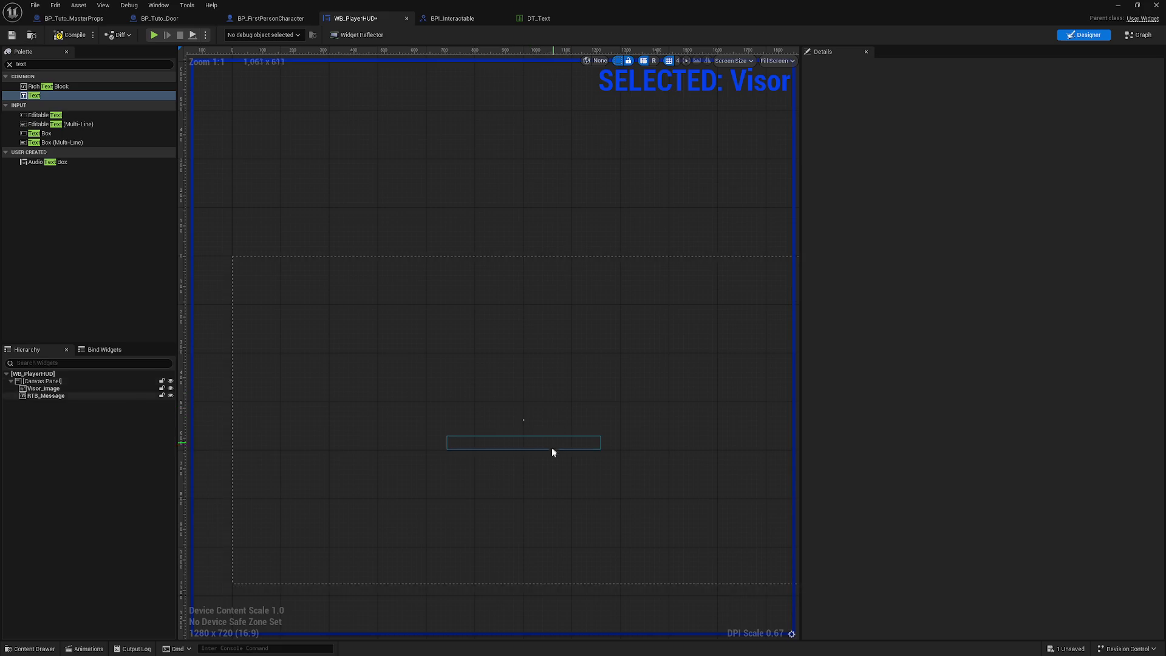
{"action": "left_click", "coordinate": [546, 446]}
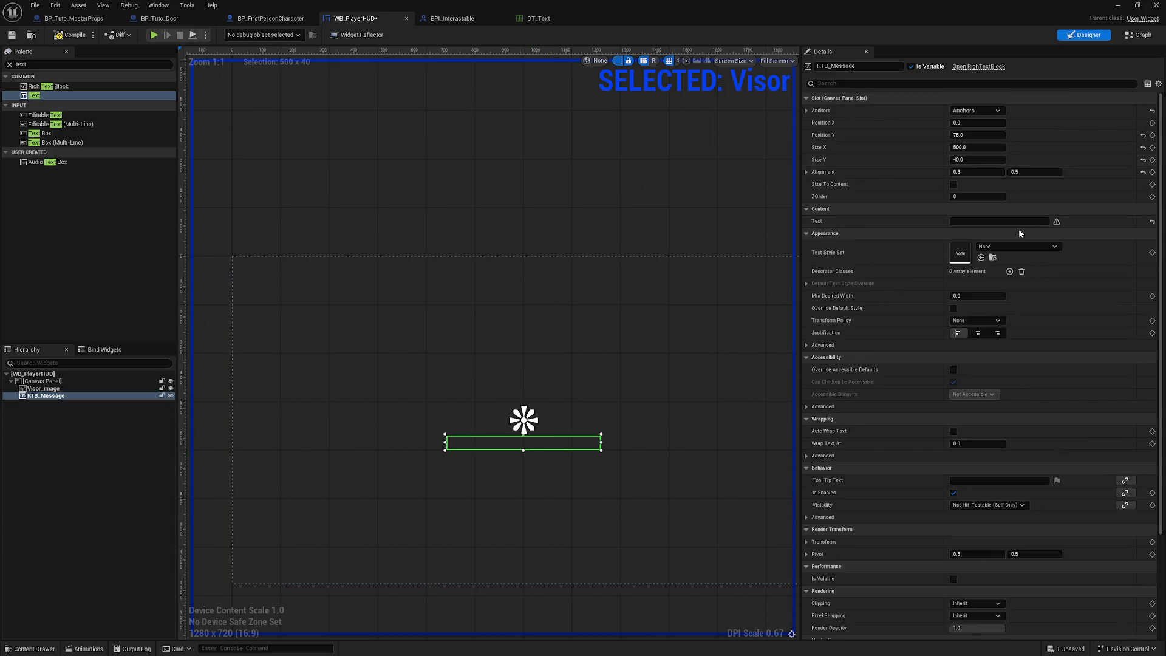
{"action": "left_click", "coordinate": [995, 249]}
{"action": "left_click", "coordinate": [1002, 379]}
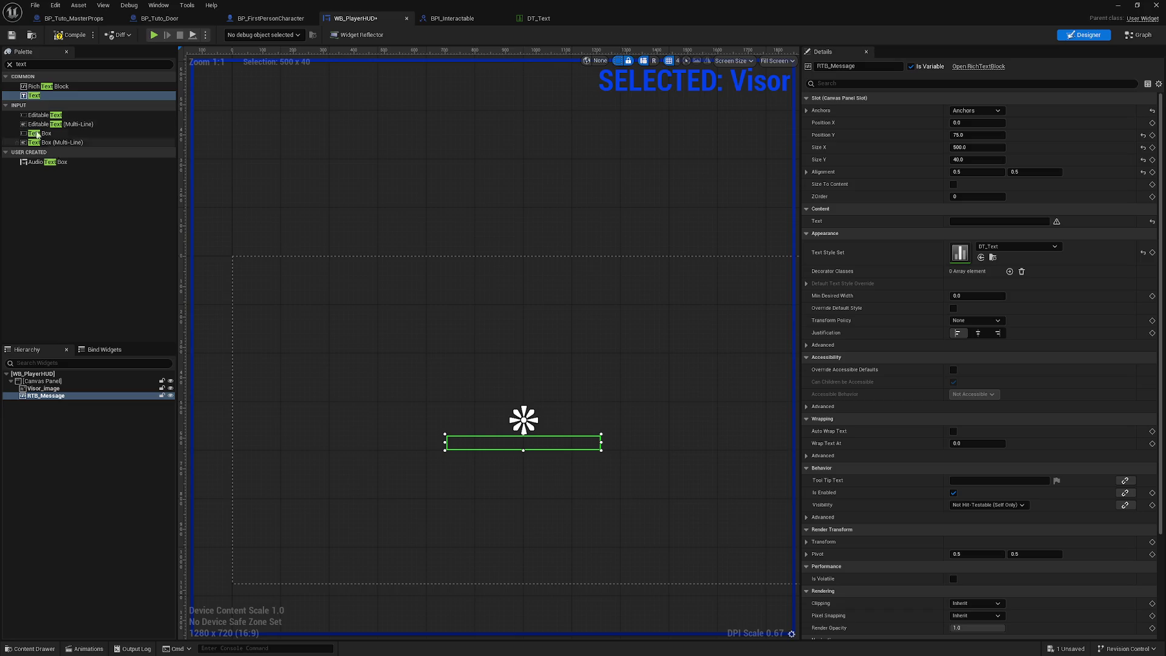
{"action": "left_click", "coordinate": [12, 37]}
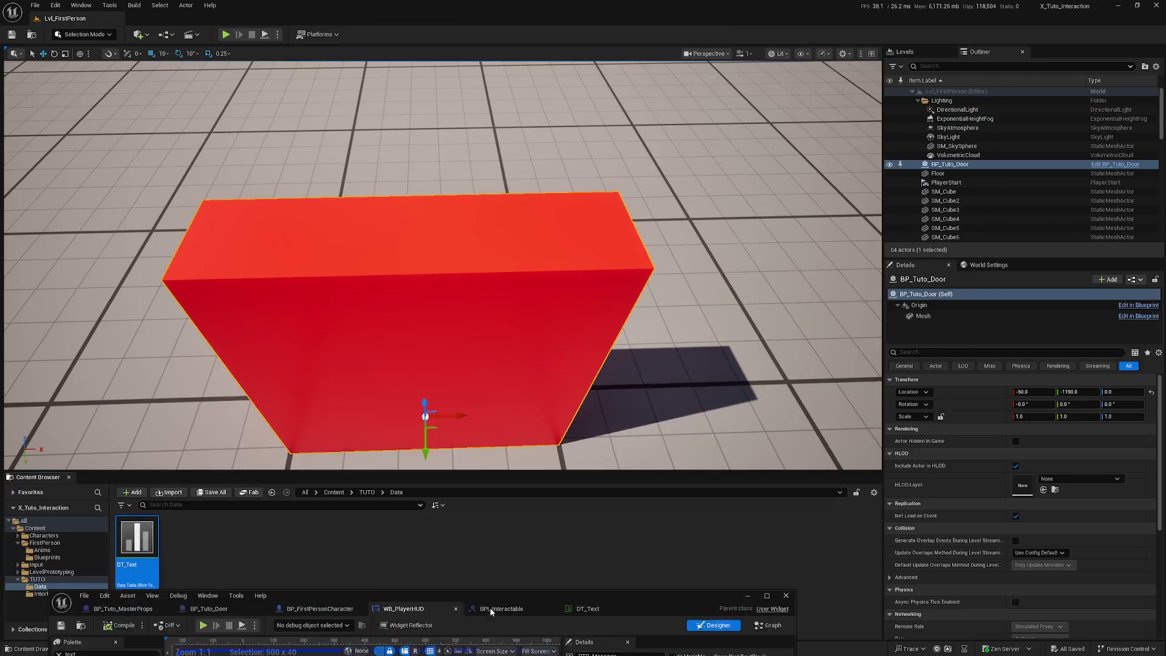
{"action": "left_click", "coordinate": [231, 36]}
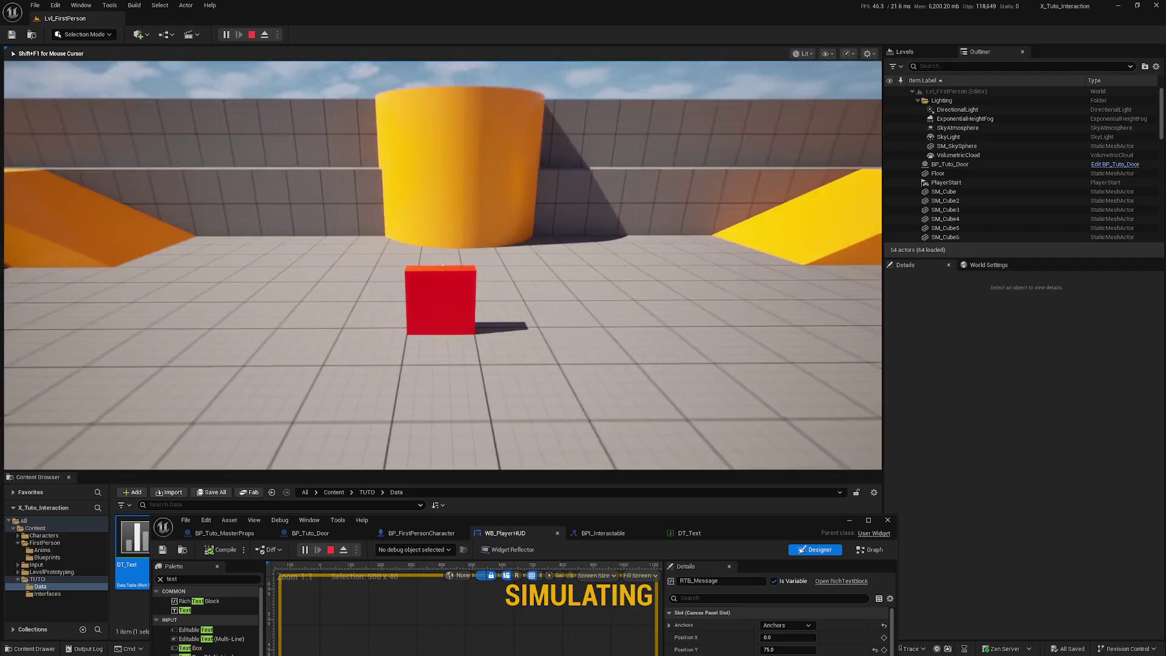
Playtest the level by walking up to the red cube and back, then stop.
{"action": "key", "text": "w"}
{"action": "key", "text": "s"}
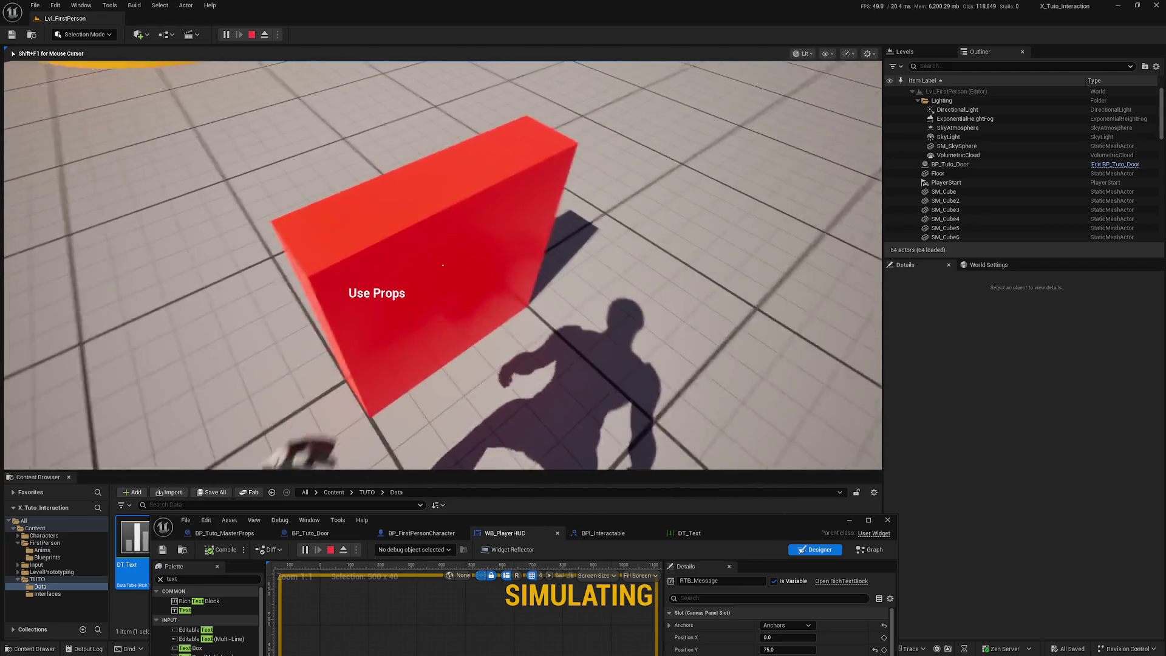
{"action": "key", "text": "Escape"}
Center-justify RTB_Message's text and save the WB_PlayerHUD widget.
{"action": "left_click_drag", "start_coordinate": [755, 538], "coordinate": [789, 364]}
{"action": "double_click", "coordinate": [789, 364]}
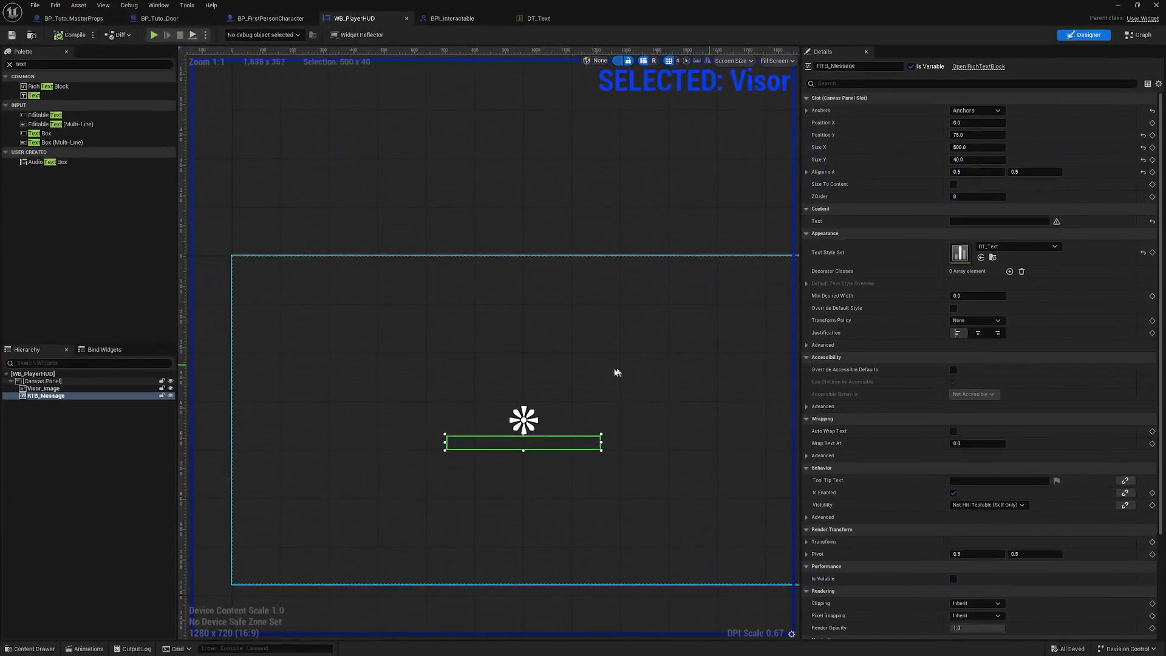
{"action": "left_click", "coordinate": [978, 333]}
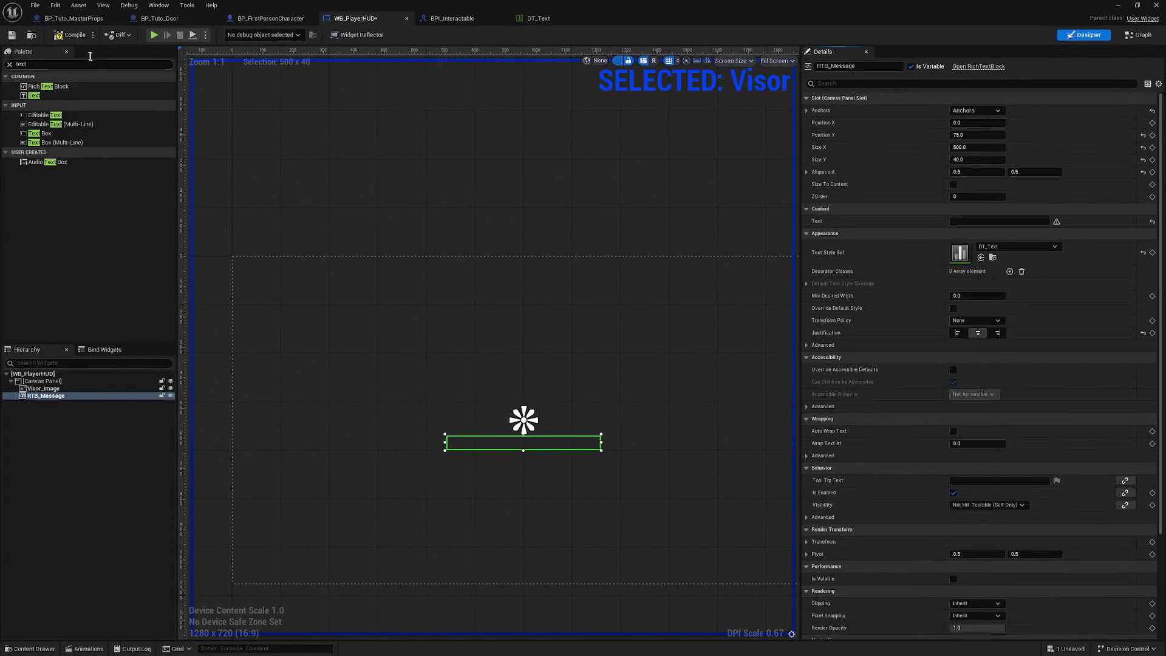
{"action": "left_click", "coordinate": [11, 37]}
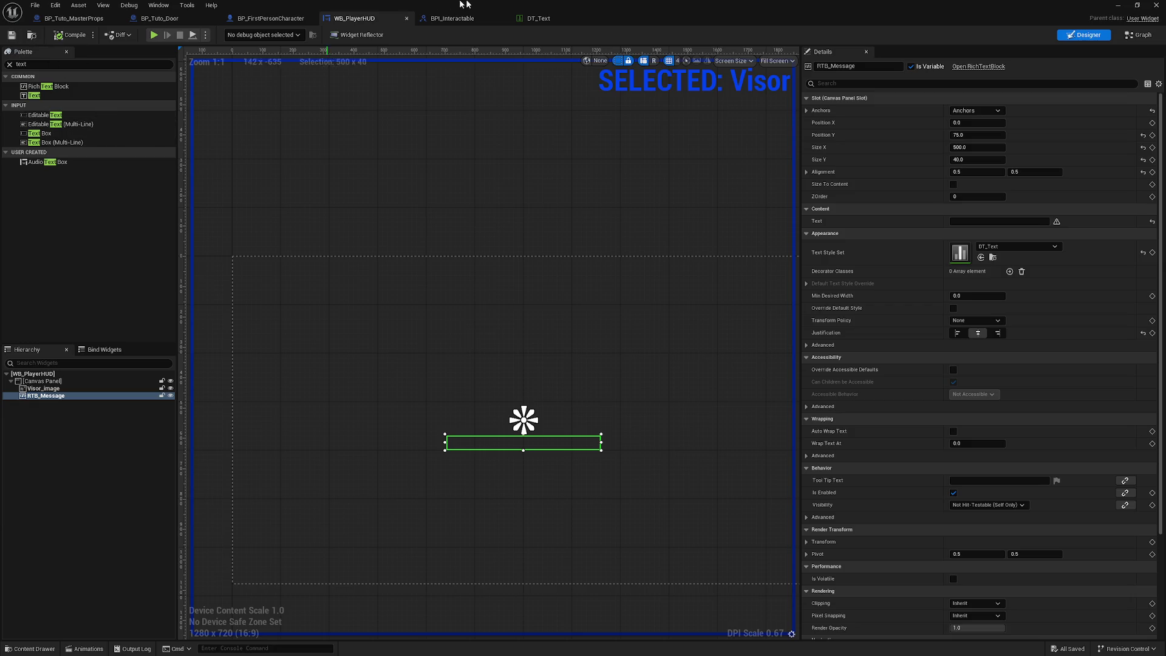
{"action": "left_click", "coordinate": [452, 19]}
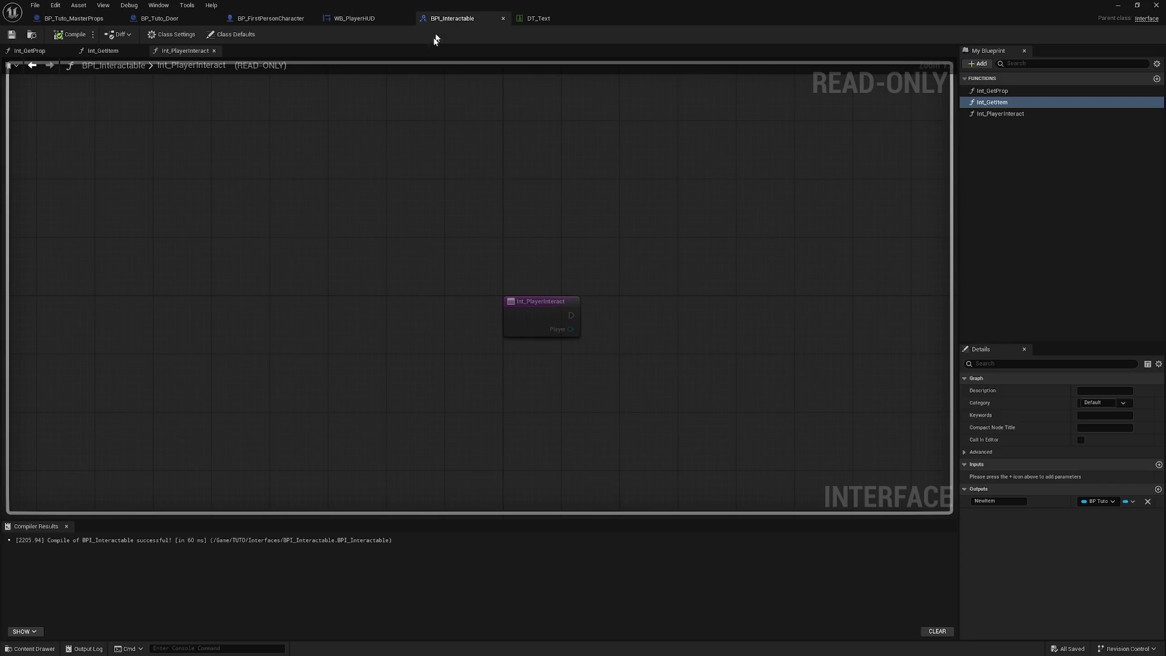
Review DT_Text, the HUD, and the character's InteractionSystem and Replicated graphs.
{"action": "left_click", "coordinate": [542, 19]}
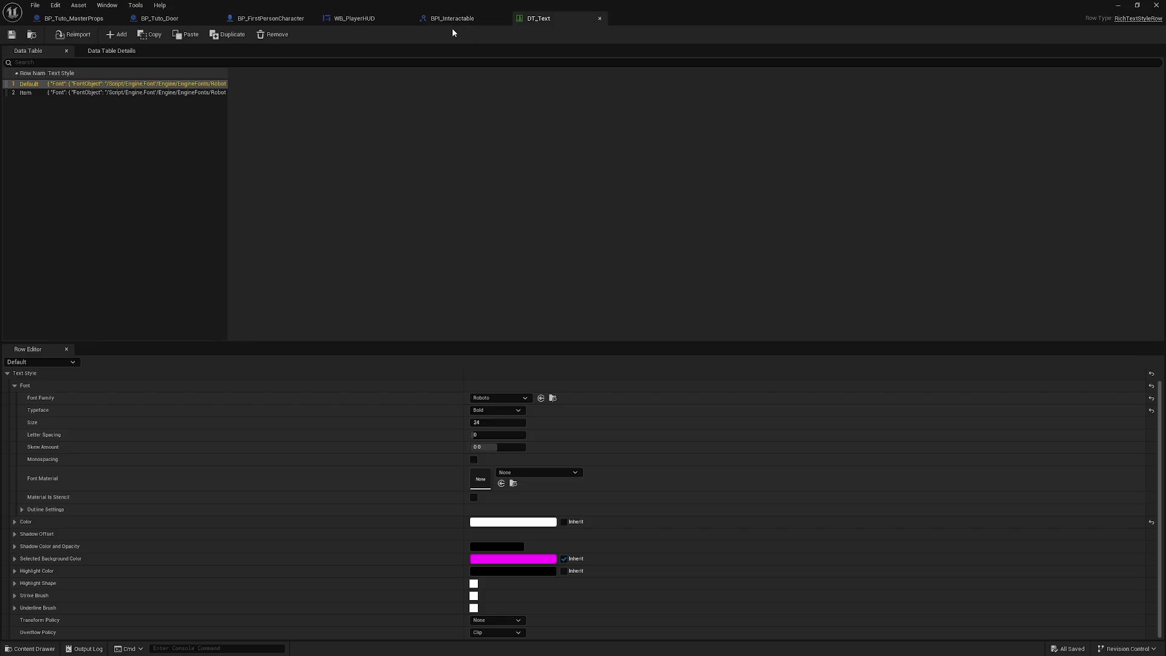
{"action": "left_click", "coordinate": [358, 19]}
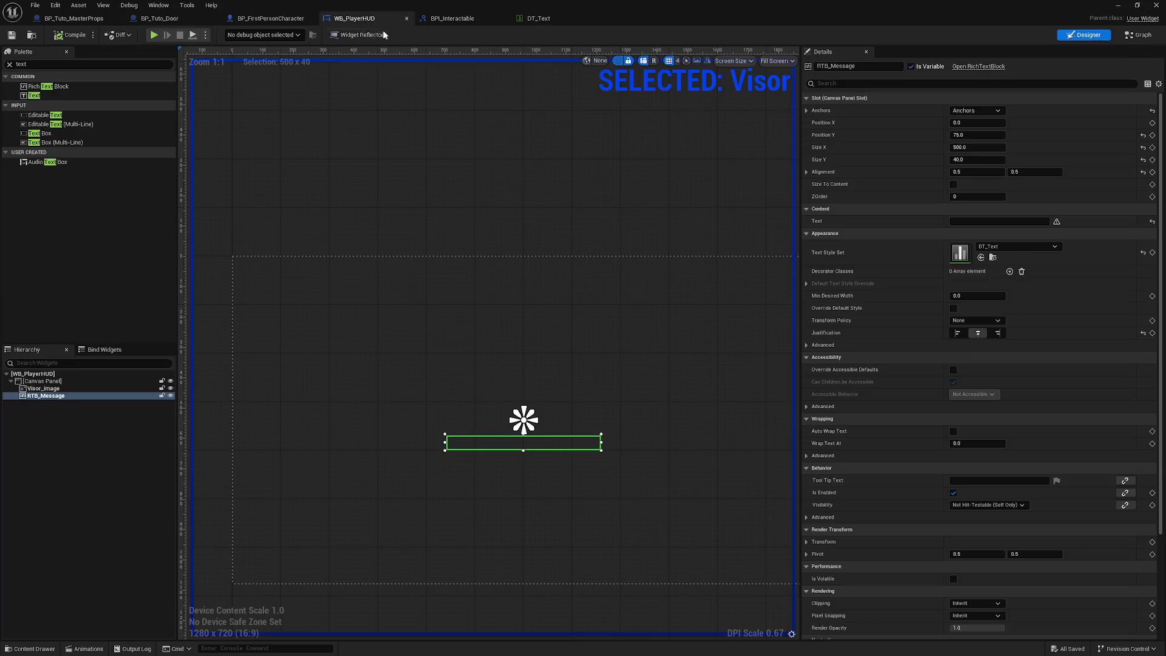
{"action": "left_click", "coordinate": [447, 19]}
{"action": "left_click", "coordinate": [257, 19]}
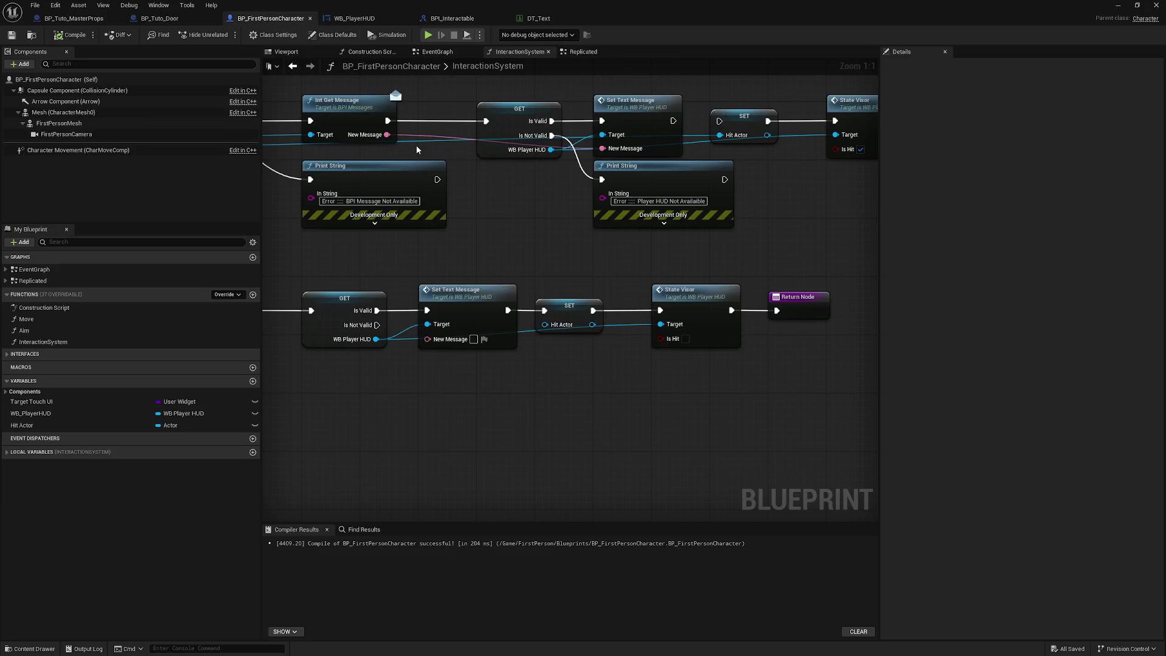
{"action": "left_click_drag", "start_coordinate": [542, 322], "coordinate": [809, 261]}
{"action": "scroll", "coordinate": [483, 254], "scroll_direction": "down", "scroll_amount": 2}
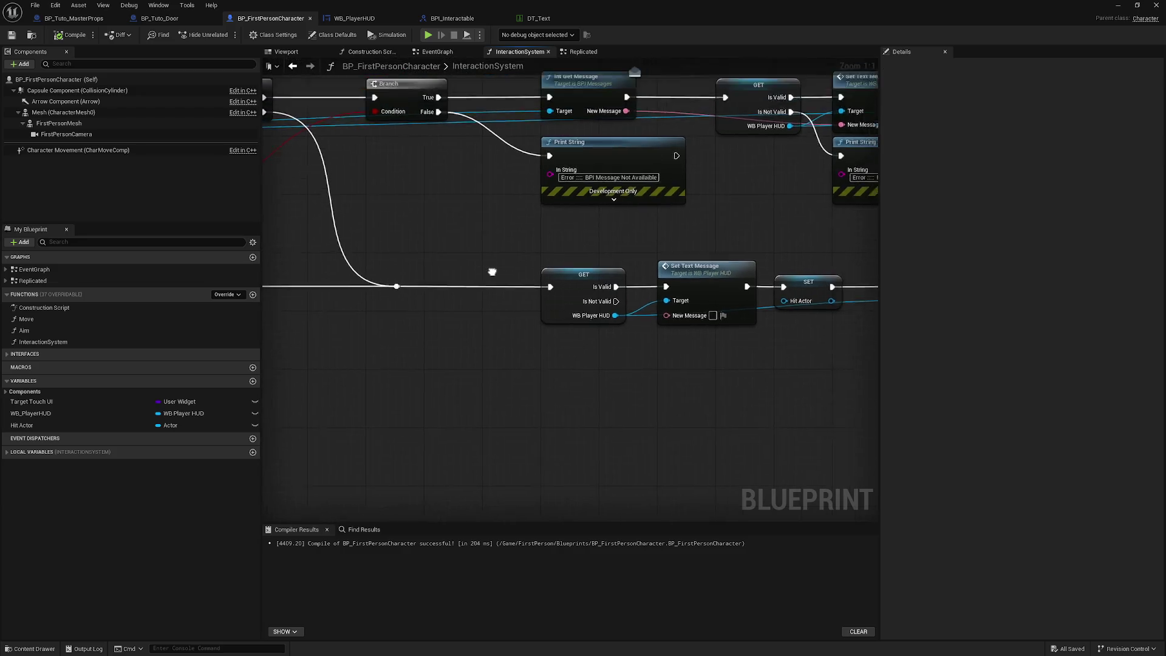
{"action": "left_click", "coordinate": [585, 53]}
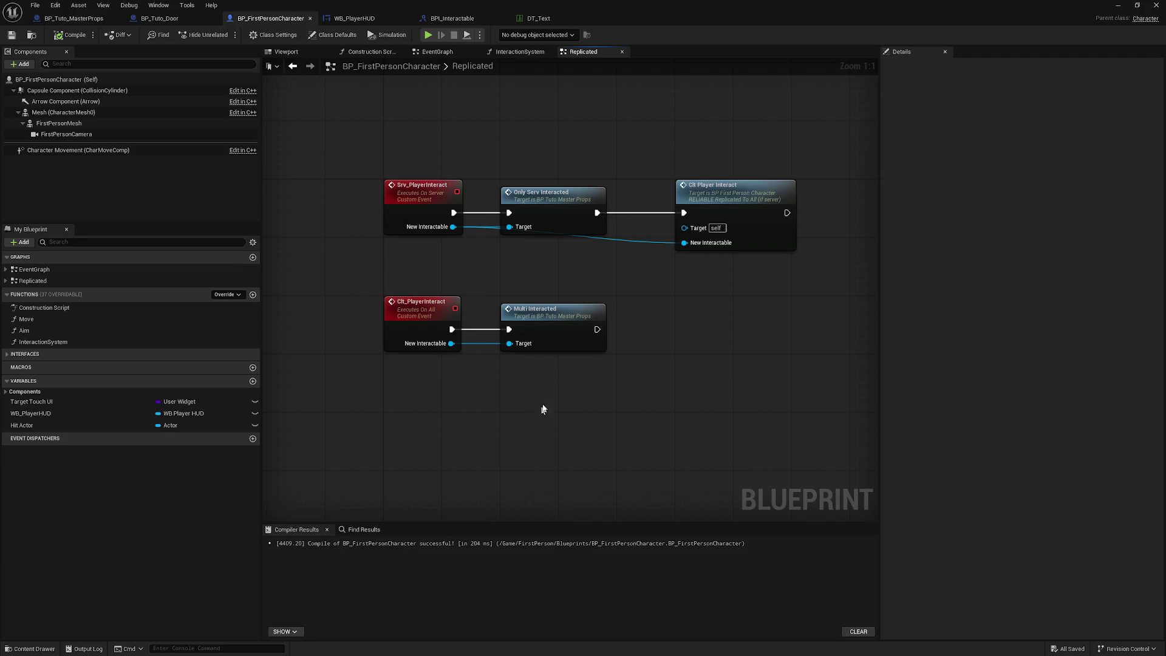
{"action": "left_click", "coordinate": [520, 52]}
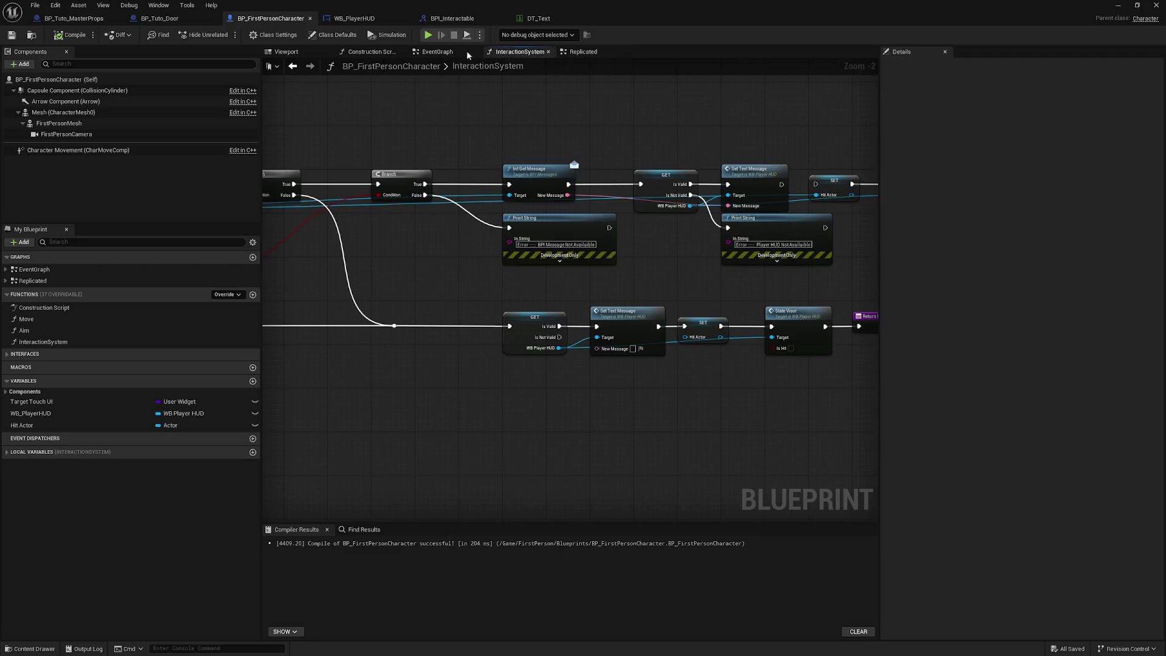
Inspect the HUD widget's SetTextMessage nodes, then bring up BP_Tuto_Door's event graph.
{"action": "left_click", "coordinate": [355, 19]}
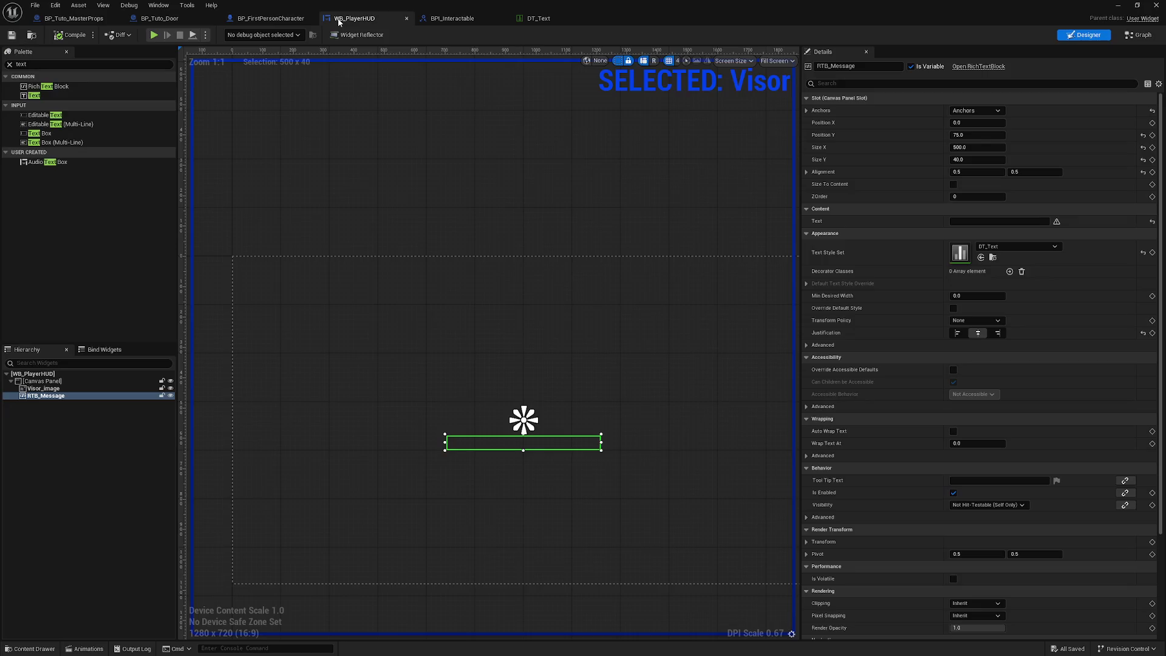
{"action": "left_click", "coordinate": [1139, 35]}
{"action": "left_click_drag", "start_coordinate": [534, 352], "coordinate": [451, 291]}
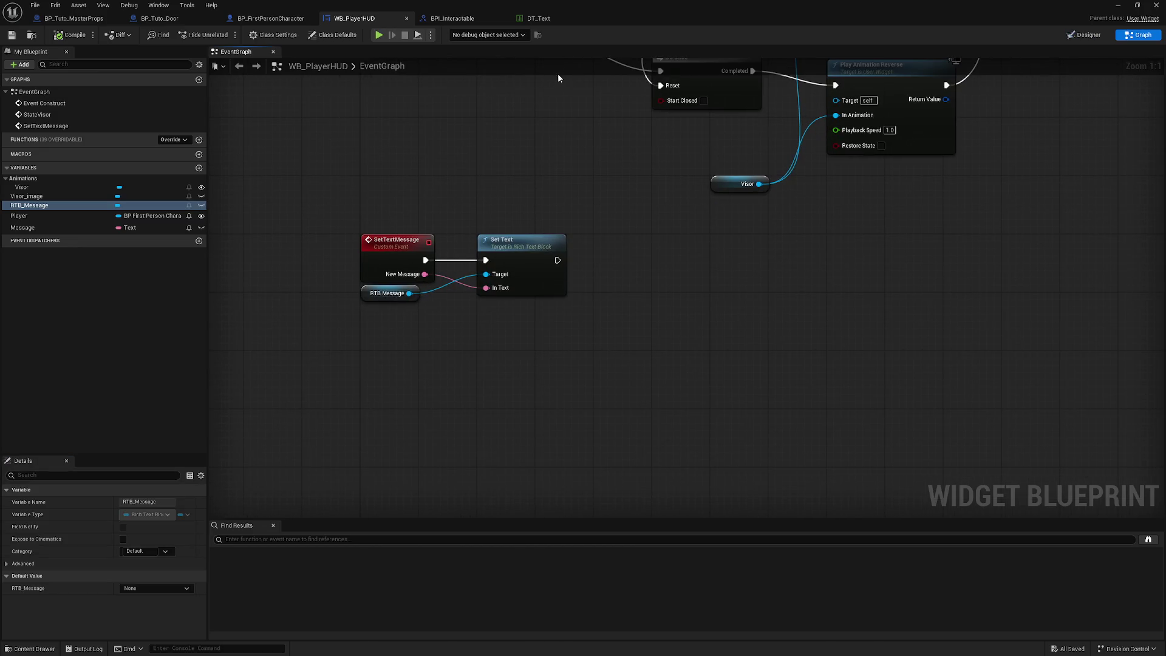
{"action": "left_click", "coordinate": [284, 19]}
{"action": "left_click", "coordinate": [187, 18]}
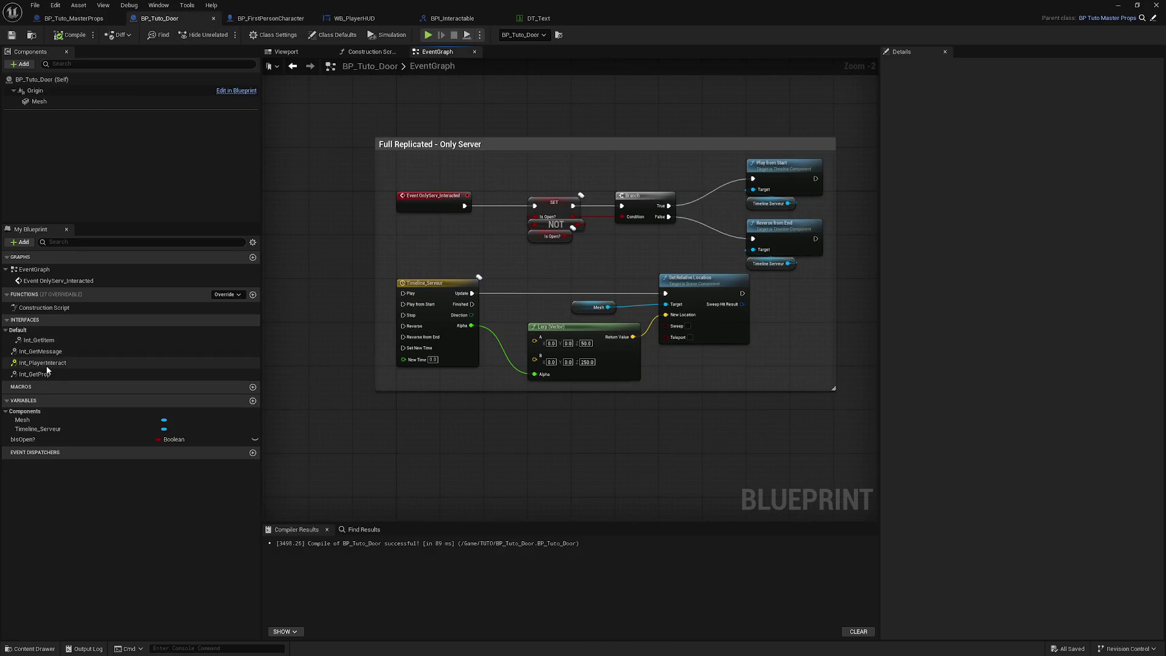
Open the door's Int_GetMessage function and enter 'Open Door' as the New Message.
{"action": "double_click", "coordinate": [40, 351]}
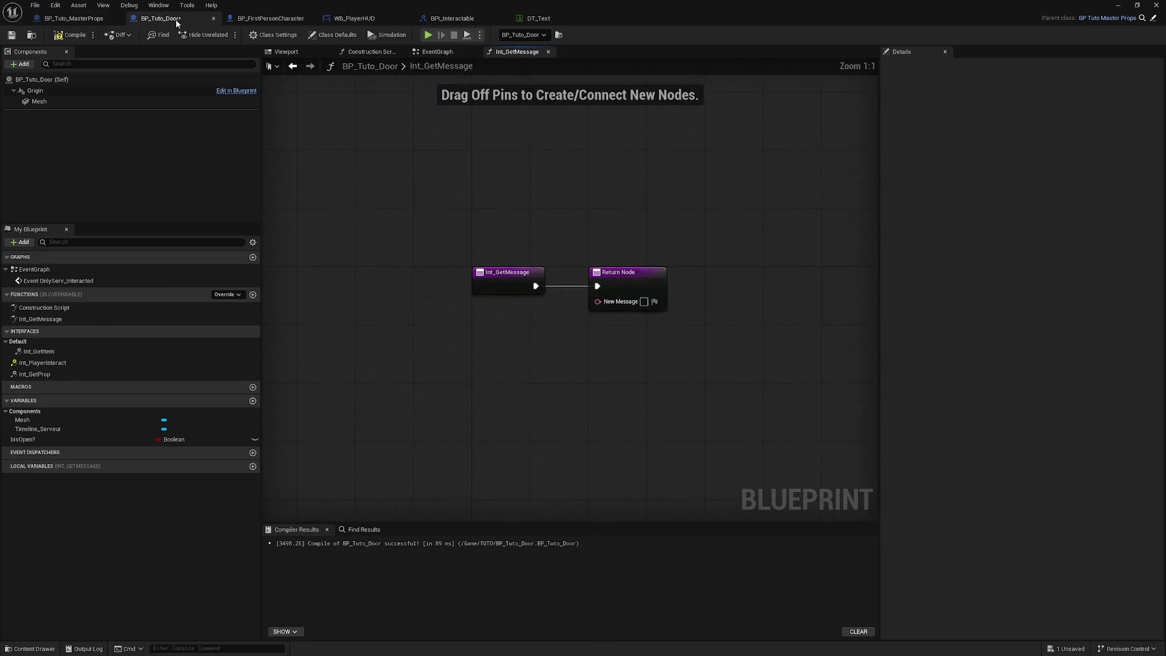
{"action": "left_click", "coordinate": [85, 19]}
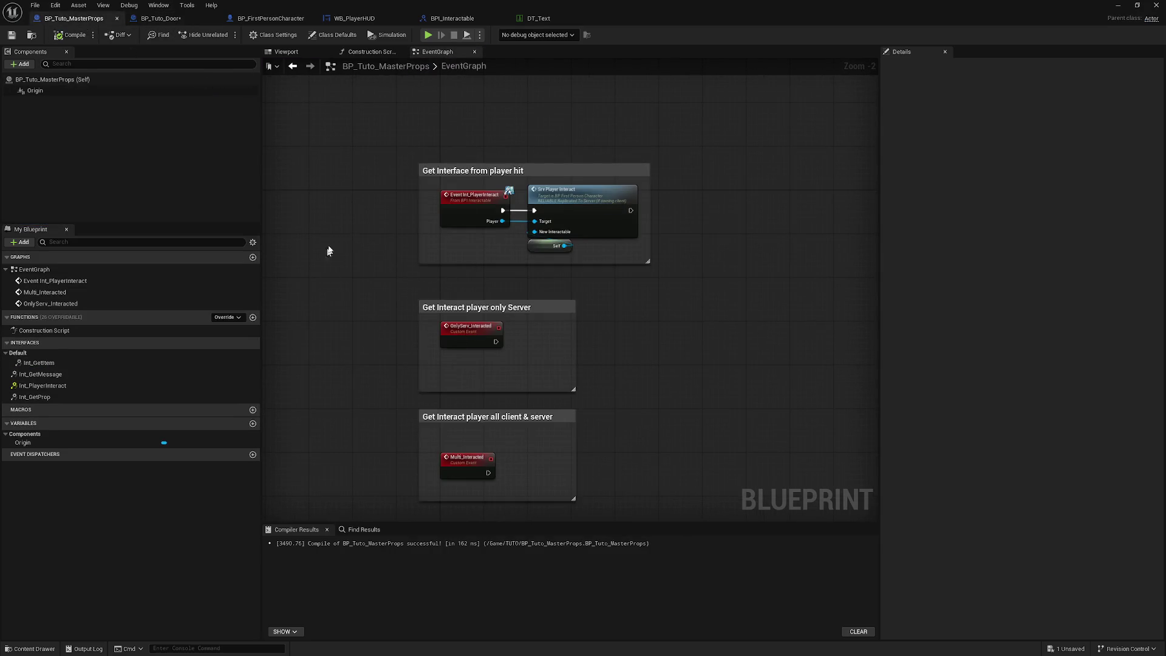
{"action": "left_click", "coordinate": [161, 18]}
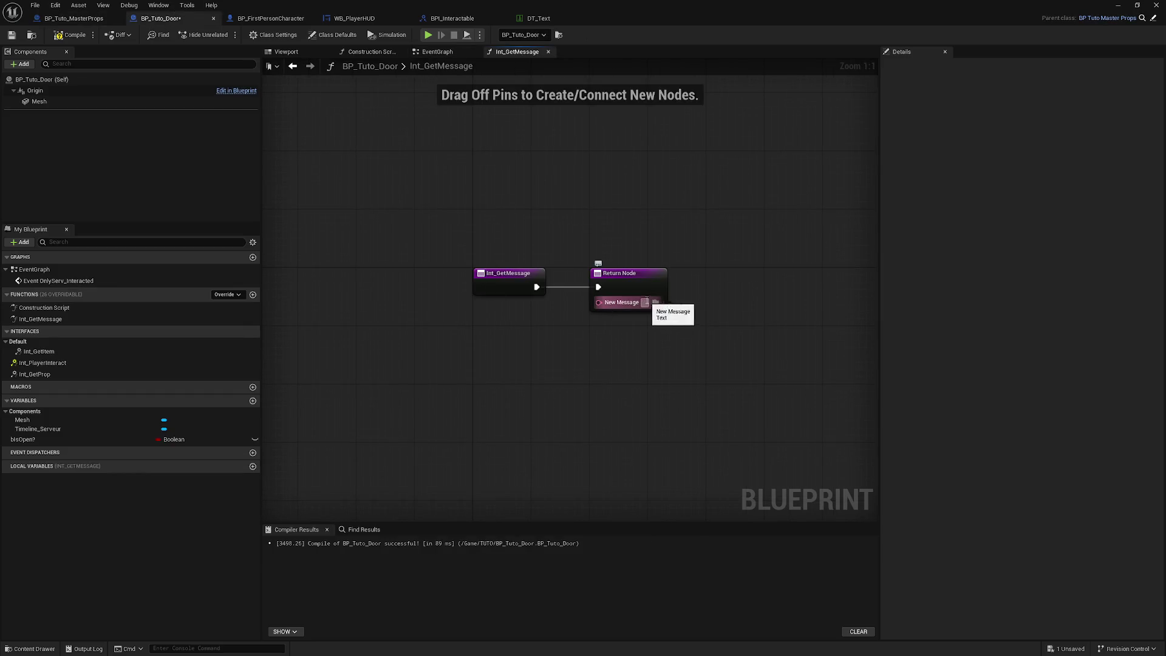
{"action": "type", "text": "Open"}
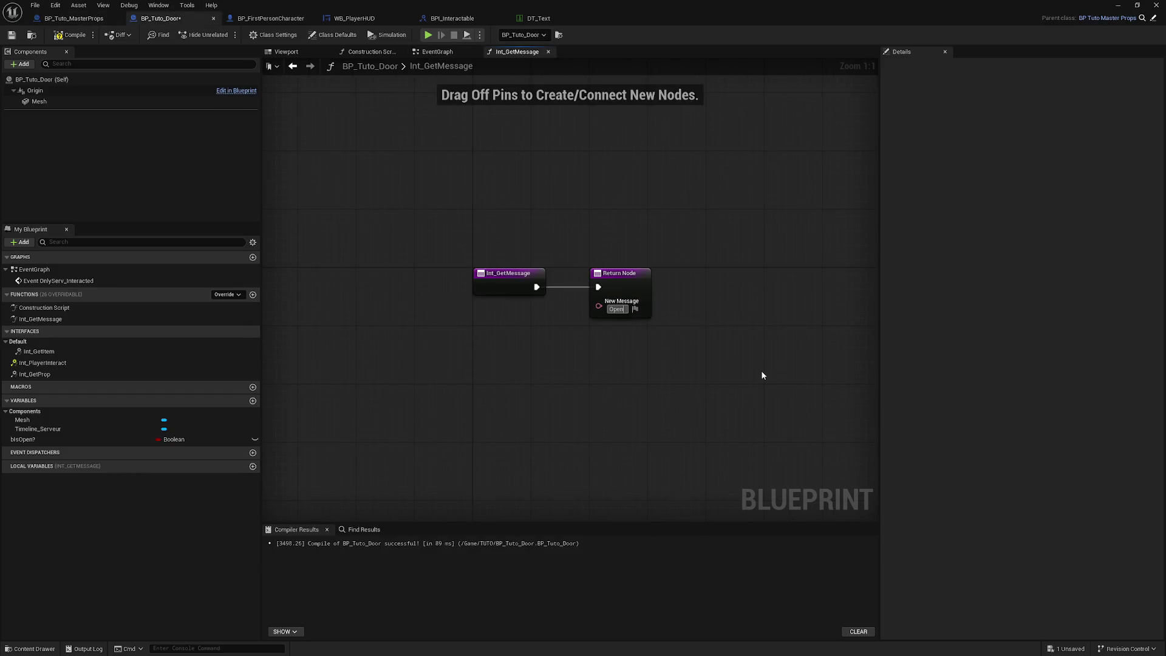
{"action": "type", "text": " Door"}
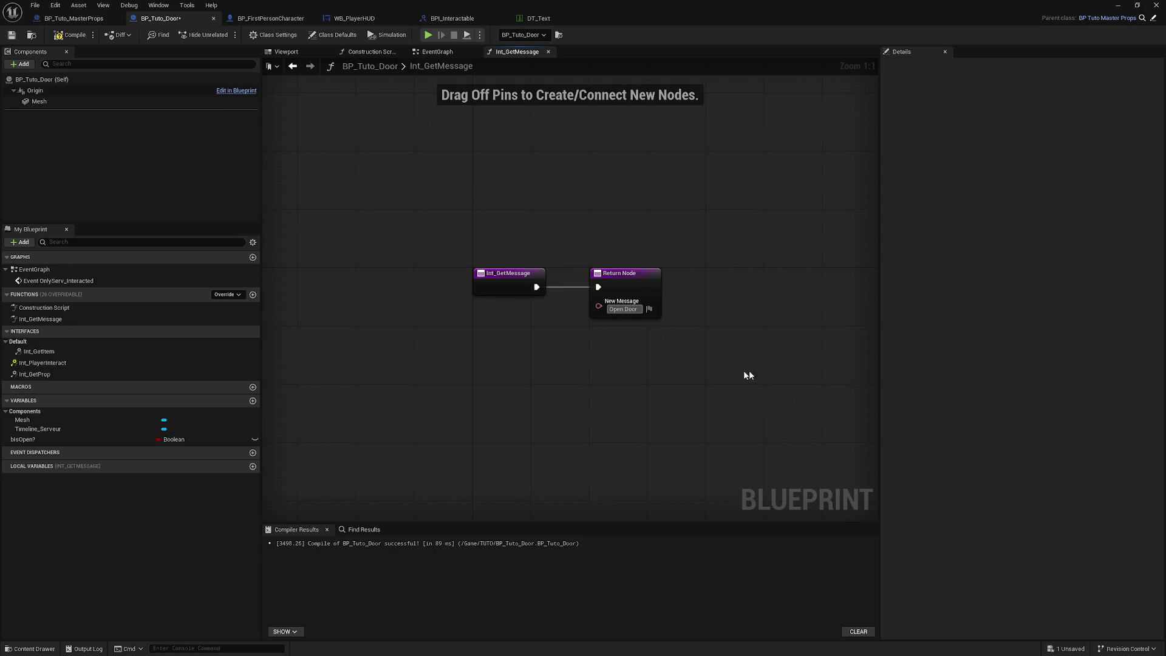
Edit the message text around the word Door, then open the Windows Start menu.
{"action": "left_click", "coordinate": [625, 310]}
{"action": "type", "text": "(Door"}
{"action": "type", "text": ")"}
{"action": "key", "text": "BackSpace"}
{"action": "key", "text": "super"}
{"action": "mouse_move", "coordinate": [530, 643]}
{"action": "key", "text": "super"}
{"action": "key", "text": "super"}
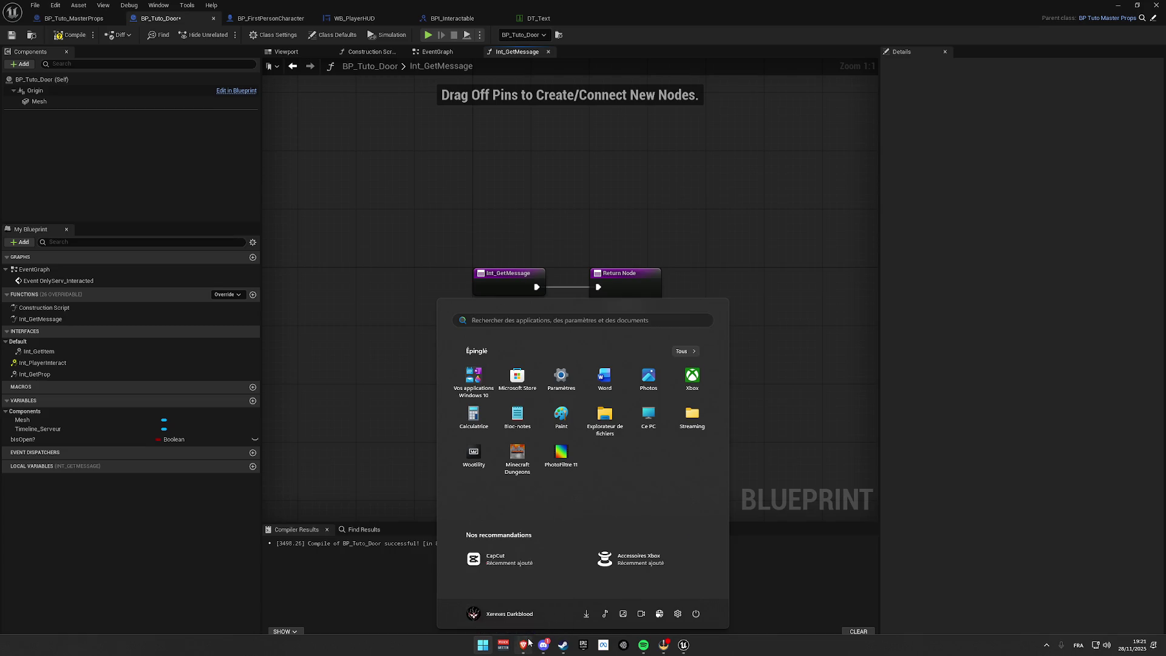
{"action": "key", "text": "super"}
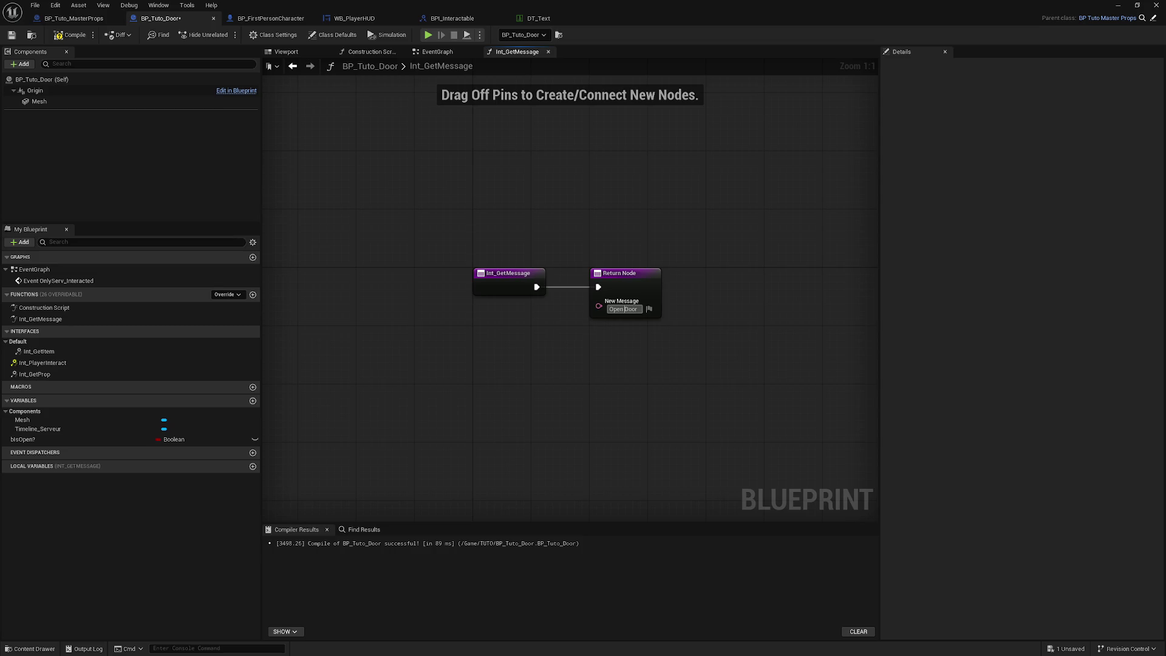
Restore the maximized Blueprint editor to a window over the level editor.
{"action": "double_click", "coordinate": [821, 5]}
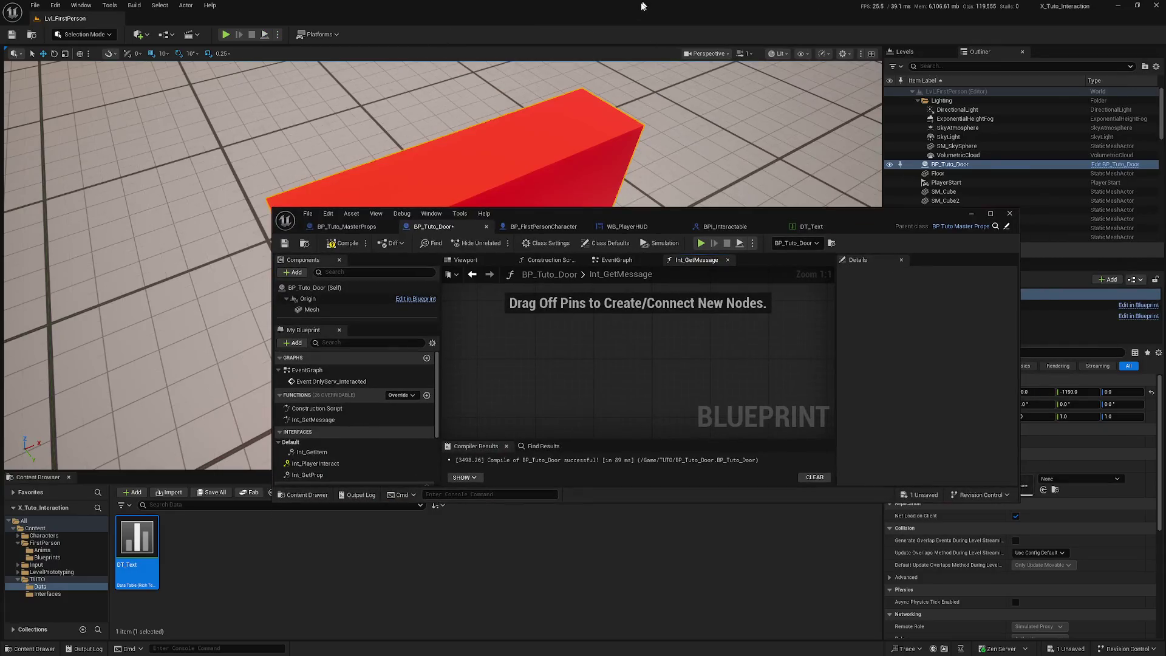
Shrink and move the editor windows aside, briefly opening the MODELS UNREAL ENGINE folder.
{"action": "double_click", "coordinate": [822, 5]}
{"action": "left_click_drag", "start_coordinate": [825, 224], "coordinate": [568, 263]}
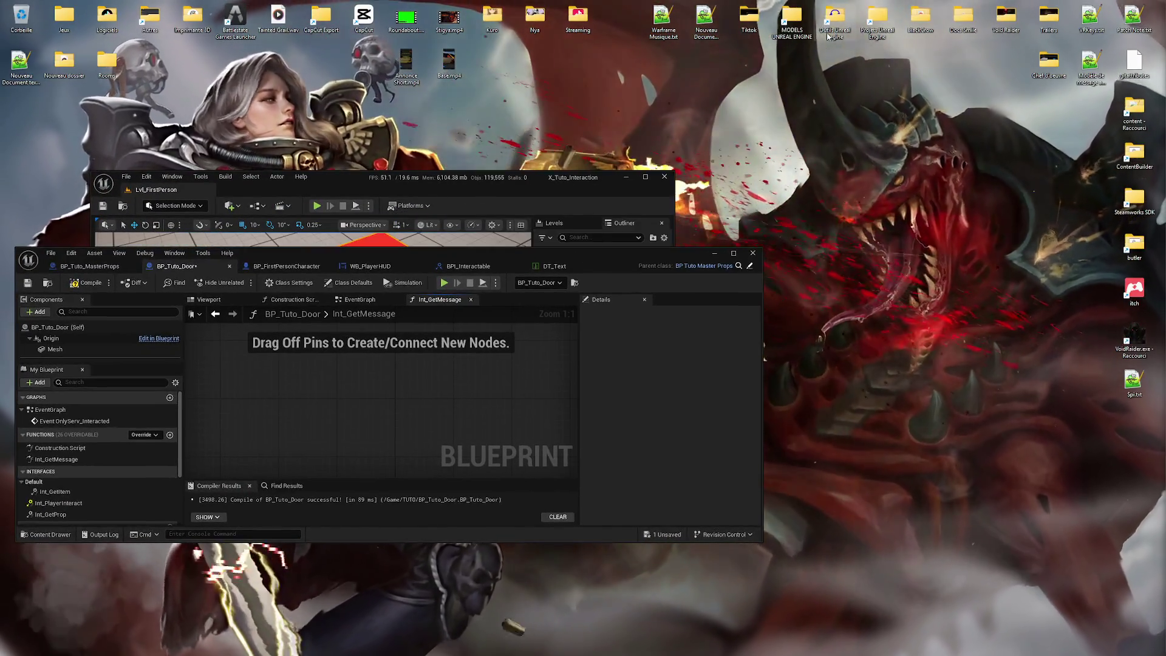
{"action": "double_click", "coordinate": [792, 18]}
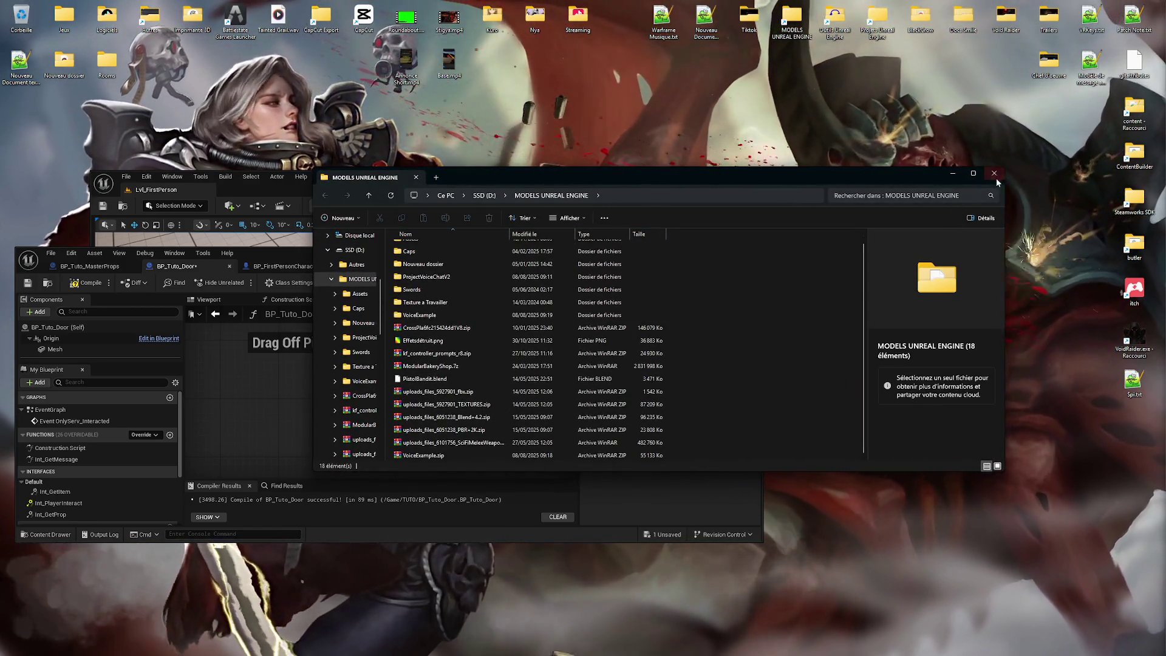
{"action": "left_click", "coordinate": [995, 174]}
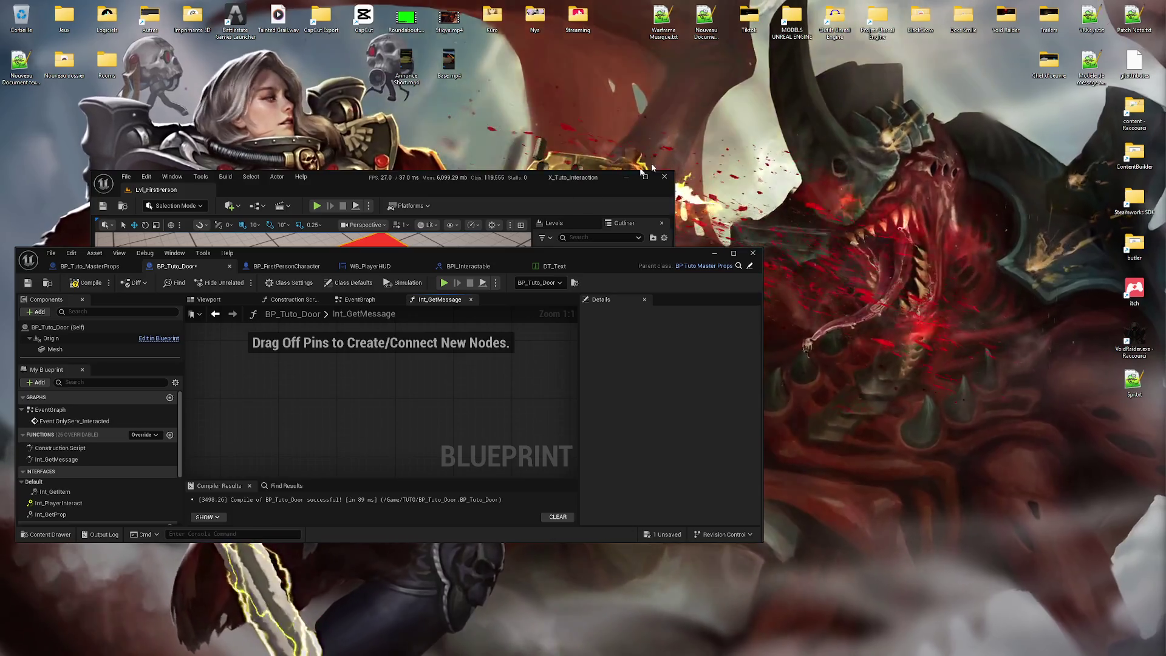
Launch VoidRaider.uproject from the Git projects folder, then return to the door Blueprint.
{"action": "double_click", "coordinate": [877, 18]}
{"action": "left_click", "coordinate": [421, 311]}
{"action": "double_click", "coordinate": [420, 312]}
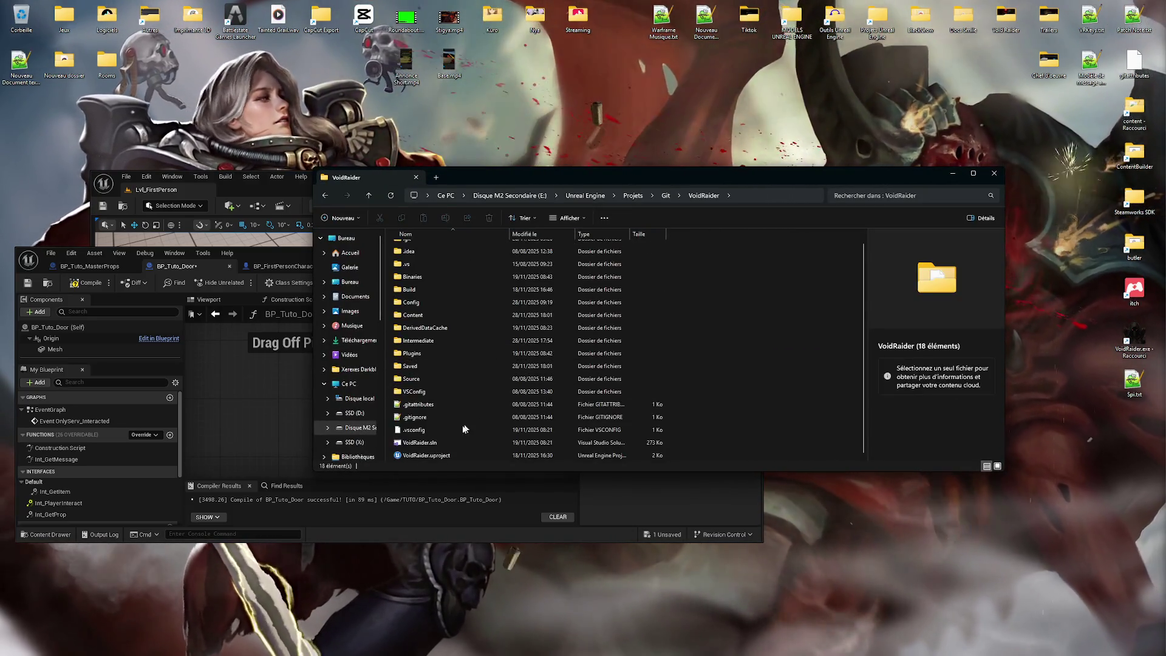
{"action": "double_click", "coordinate": [425, 455]}
{"action": "left_click", "coordinate": [995, 174]}
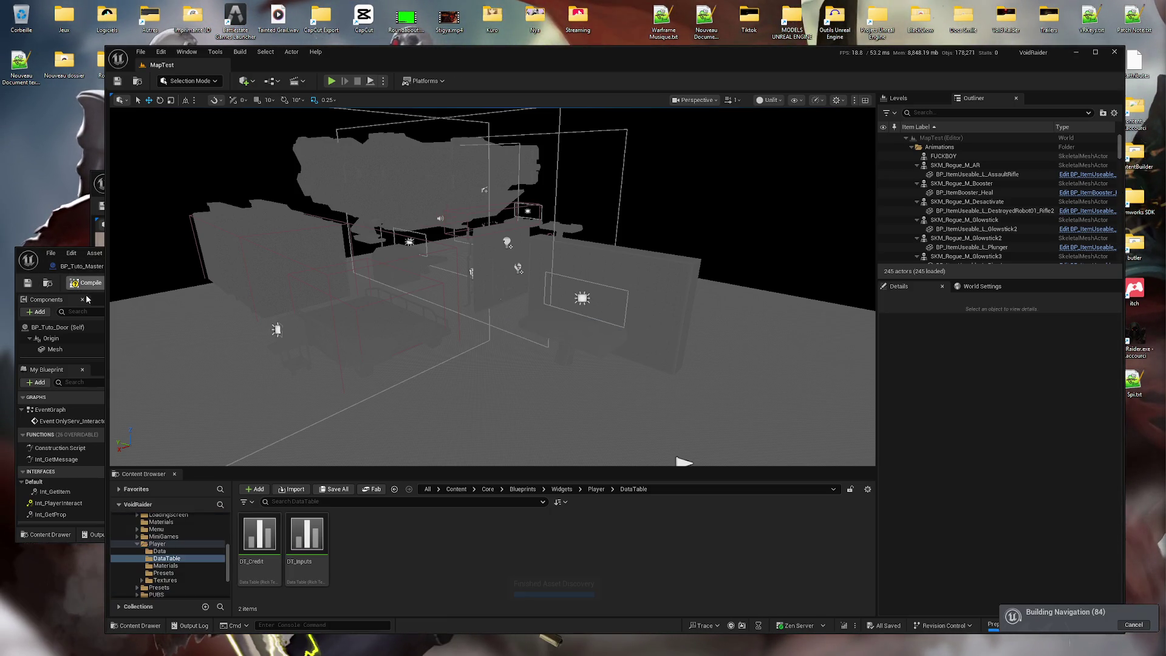
{"action": "left_click", "coordinate": [75, 270]}
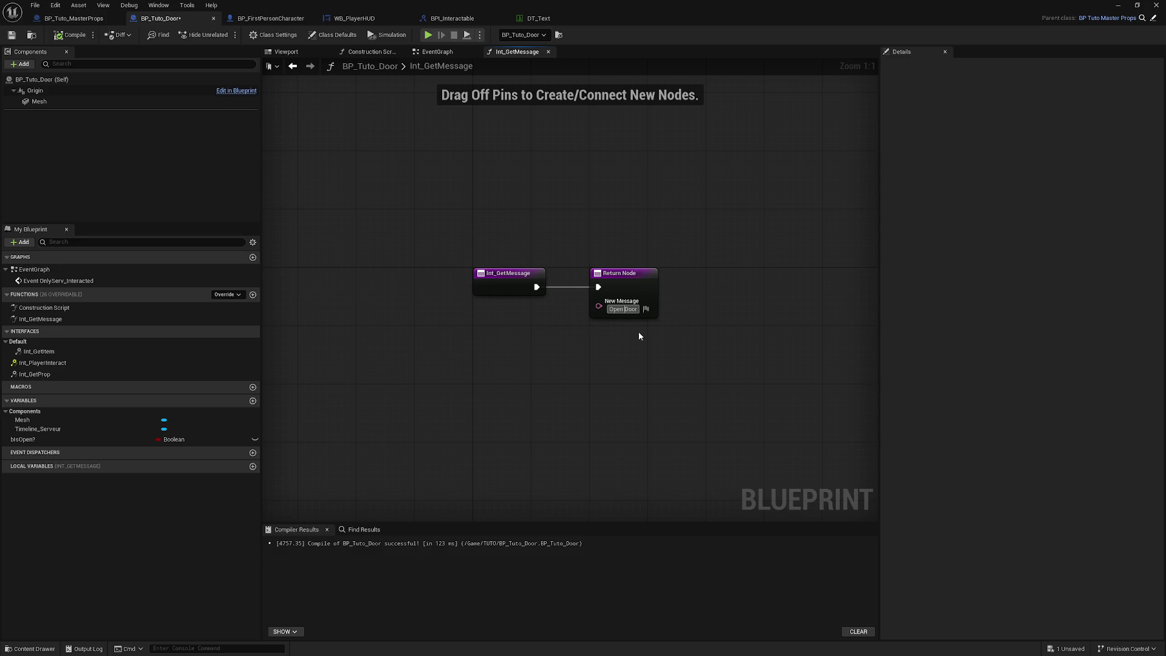
Change the message to 'Open <Item>Door</>', then compile and save BP_Tuto_Door.
{"action": "type", "text": "<>"}
{"action": "left_click", "coordinate": [539, 19]}
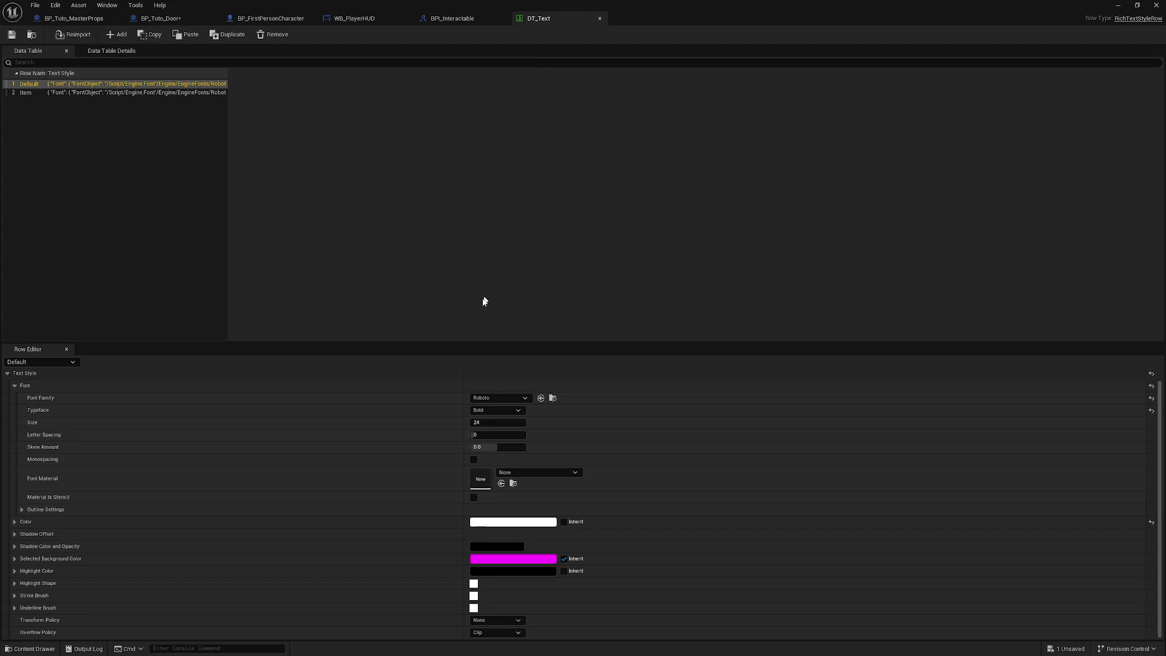
{"action": "left_click", "coordinate": [160, 18]}
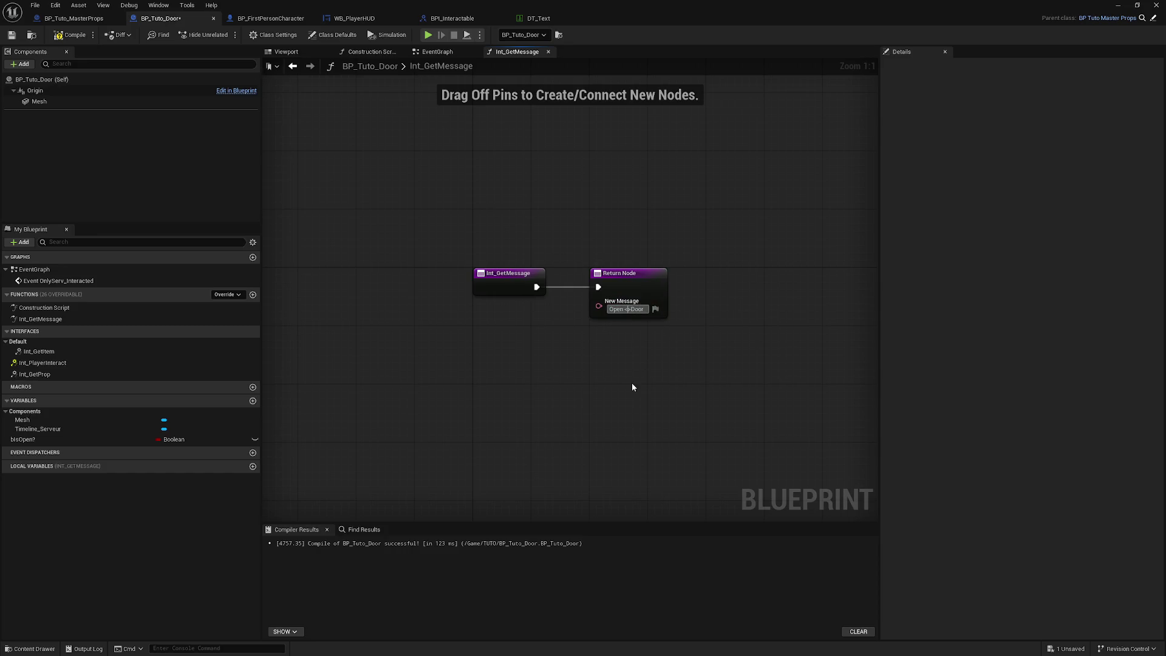
{"action": "type", "text": "Item>"}
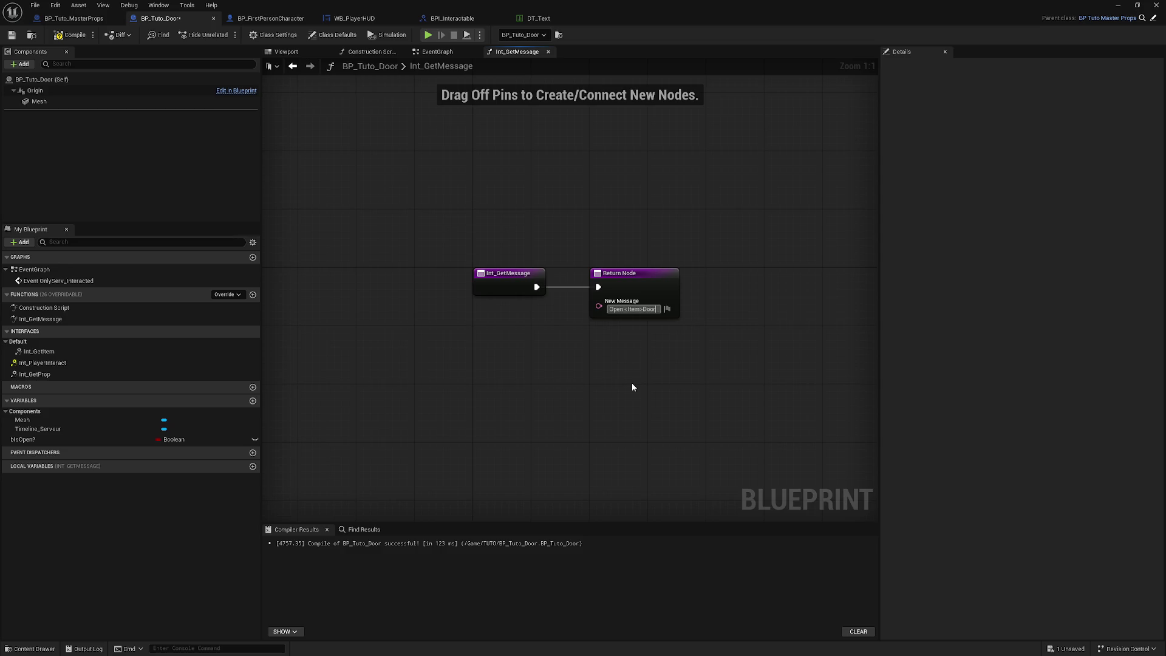
{"action": "type", "text": "<>"}
{"action": "type", "text": "/>"}
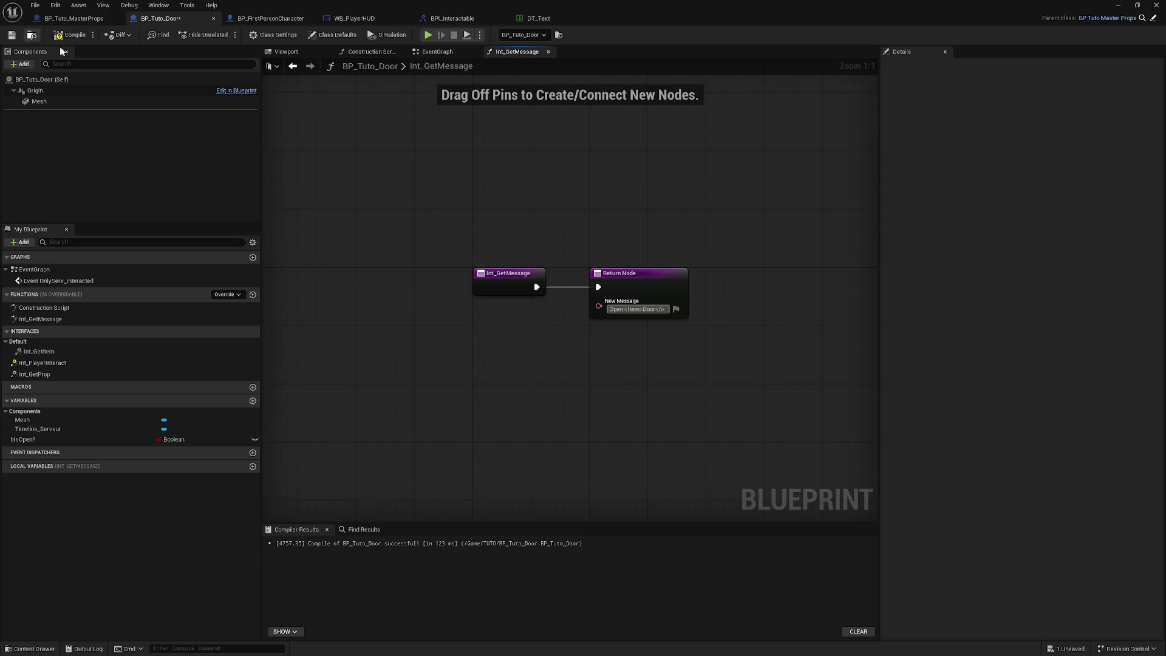
{"action": "left_click", "coordinate": [69, 34]}
{"action": "key", "text": "ctrl+s"}
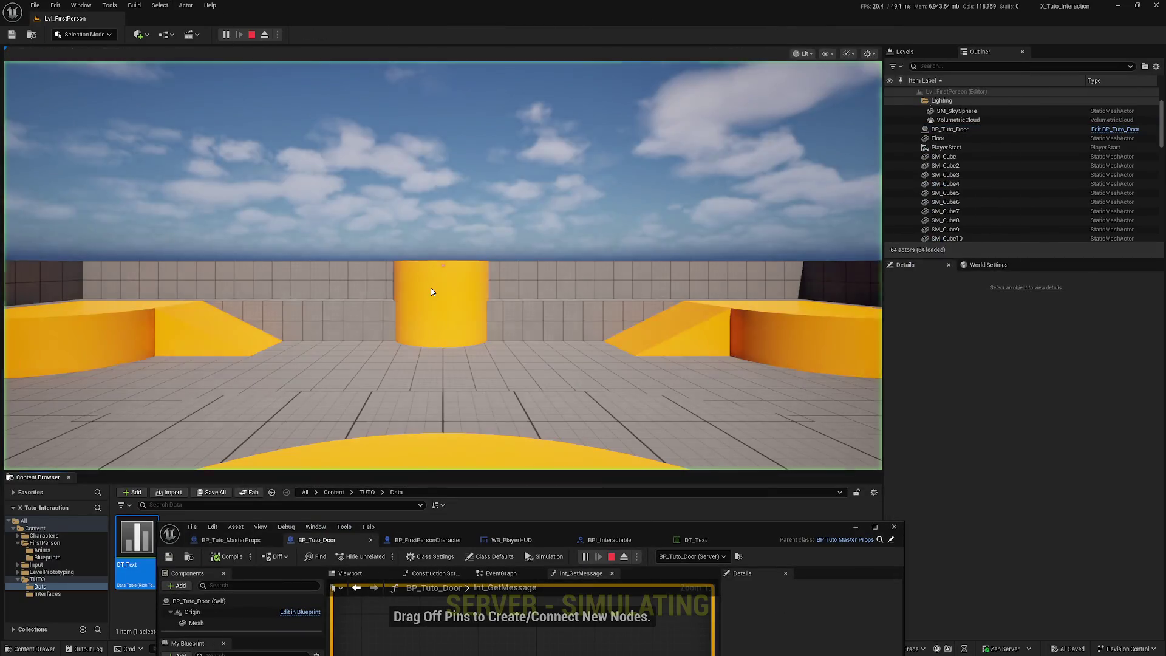
Play the level and walk up to the red door to check the 'Open Door' prompt.
{"action": "left_click", "coordinate": [432, 292]}
{"action": "key", "text": "w"}
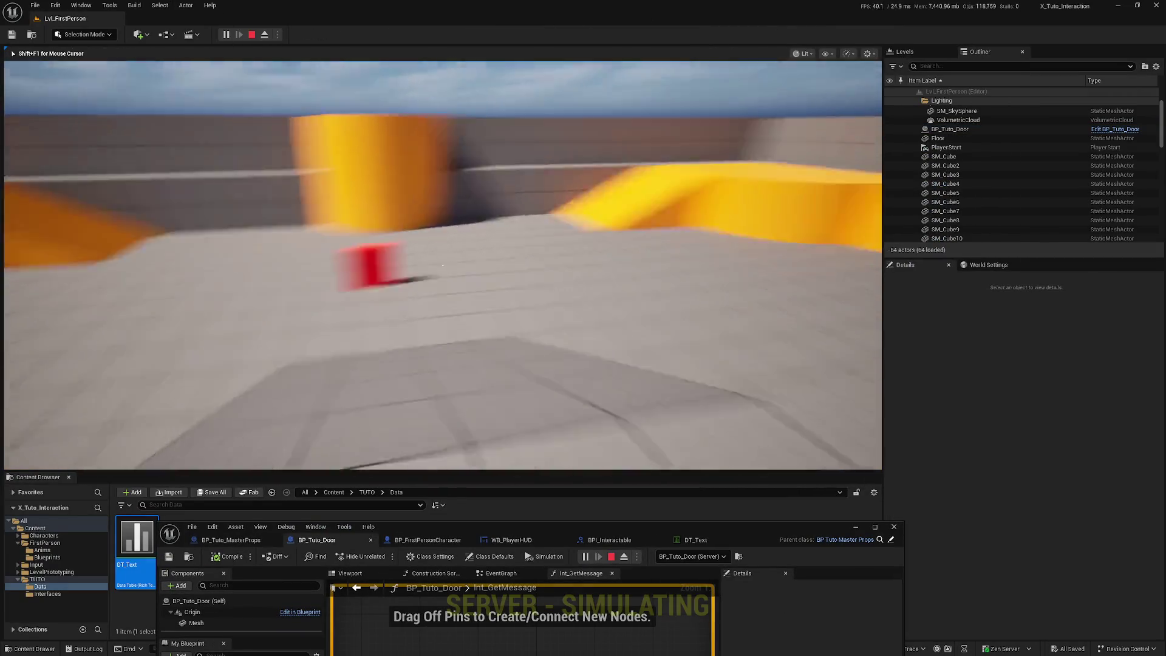
{"action": "key", "text": "w"}
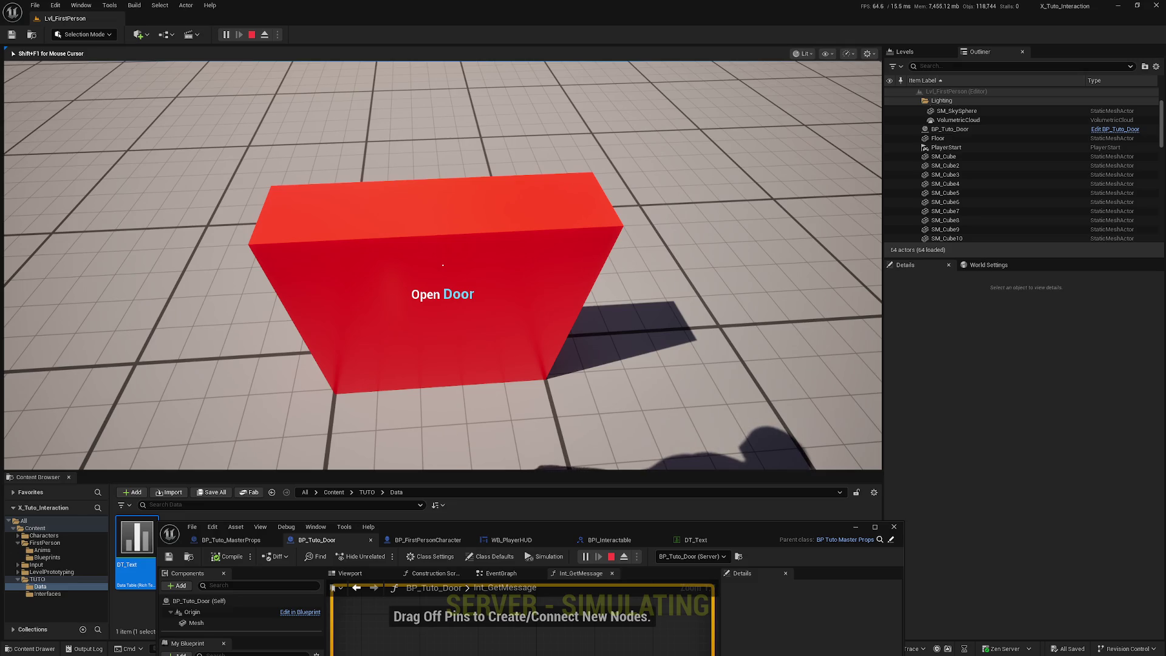
{"action": "key", "text": "s"}
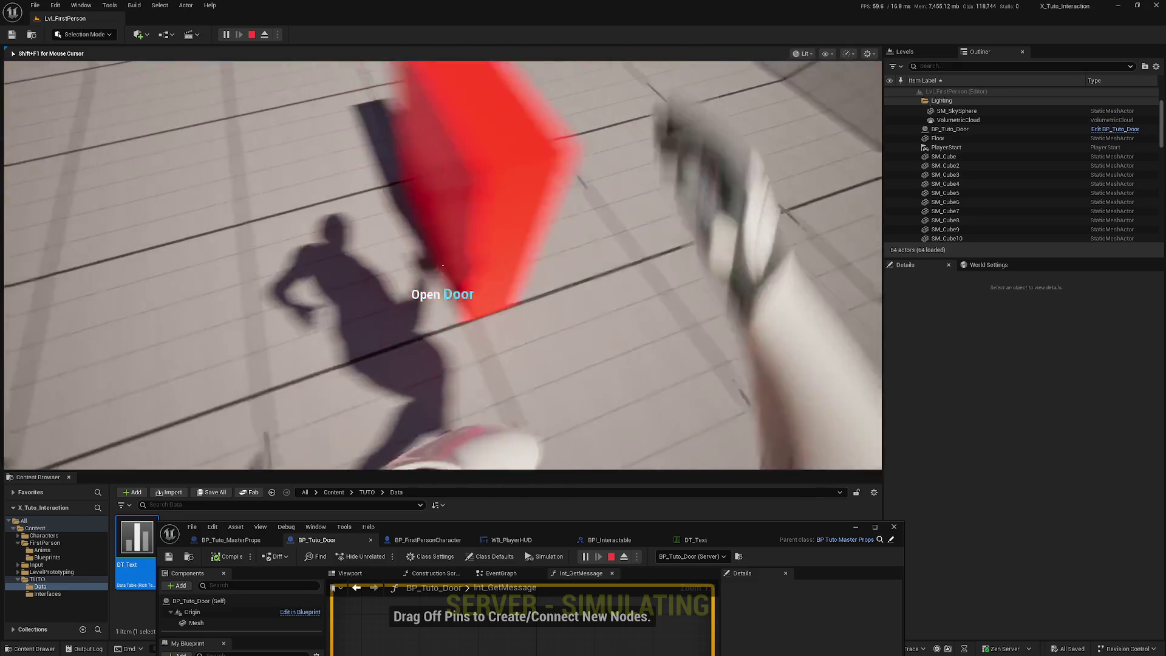
{"action": "key", "text": "w"}
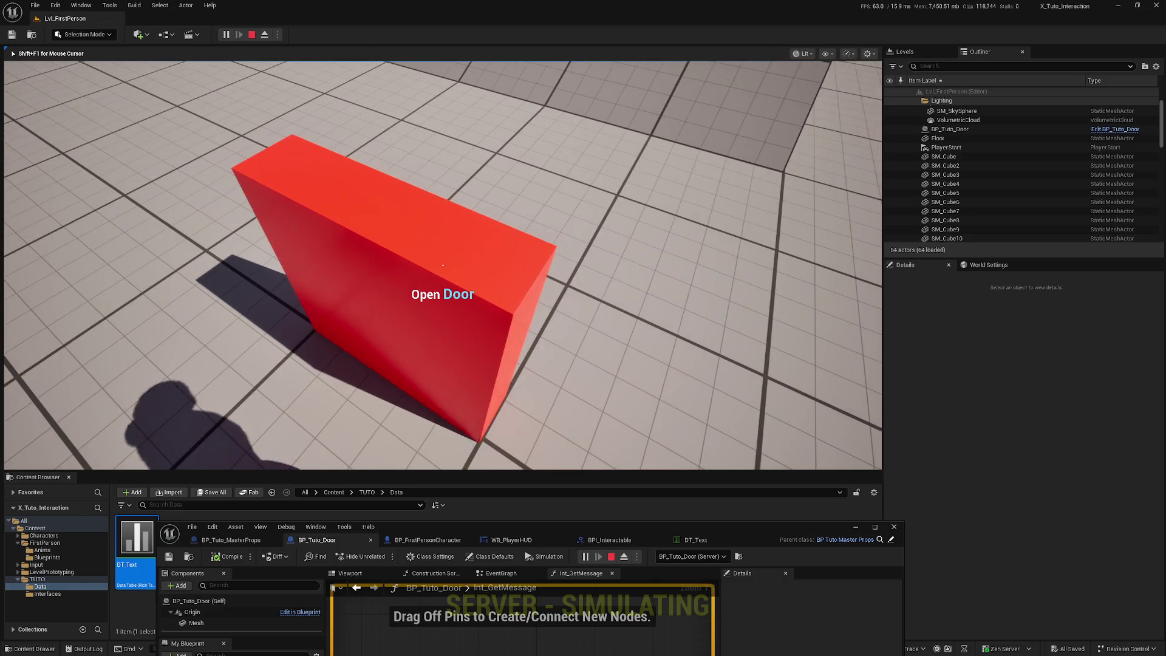
{"action": "key", "text": "w"}
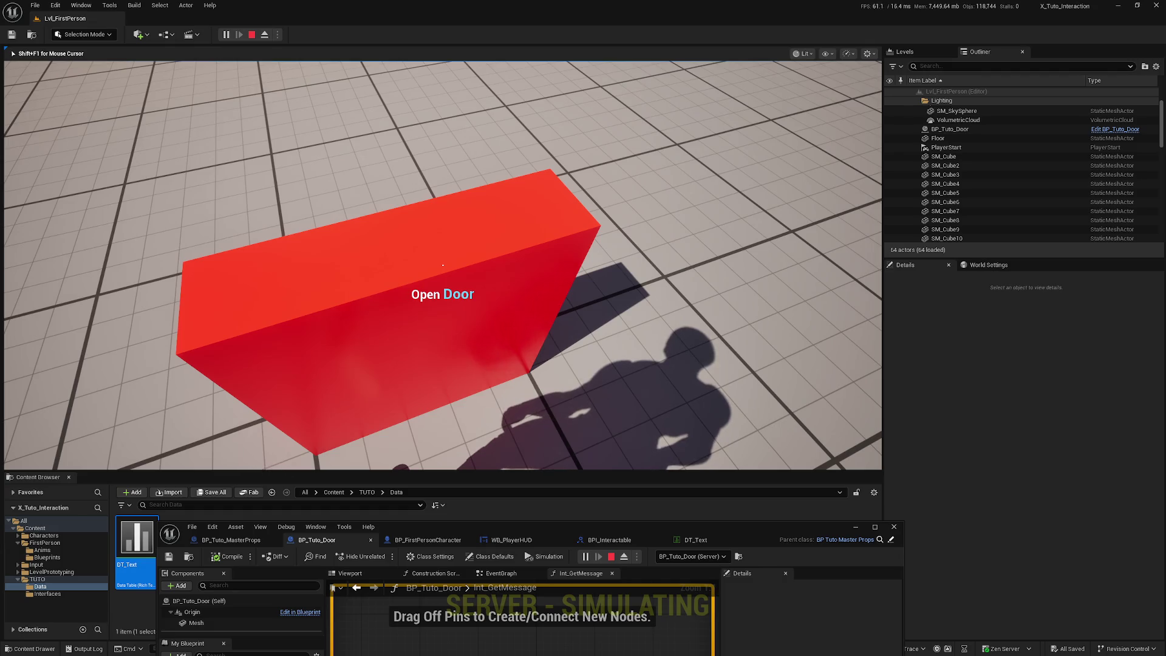
{"action": "key", "text": "w"}
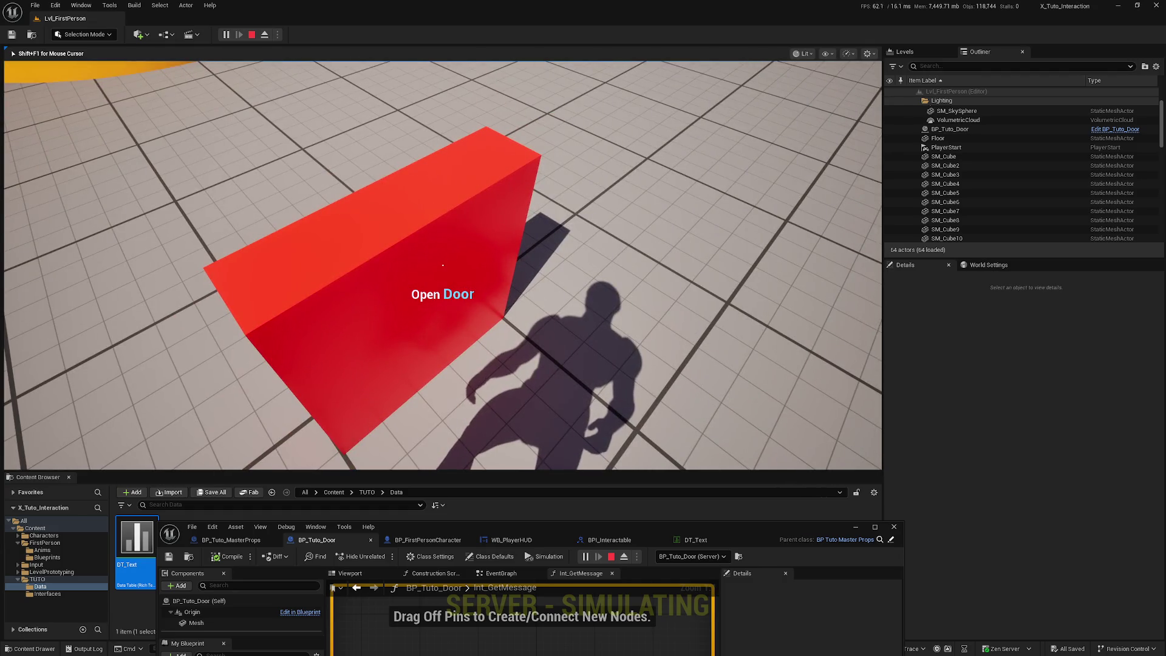
Circle the door to view the prompt from other sides, then stop and maximize the Blueprint editor.
{"action": "key", "text": "a"}
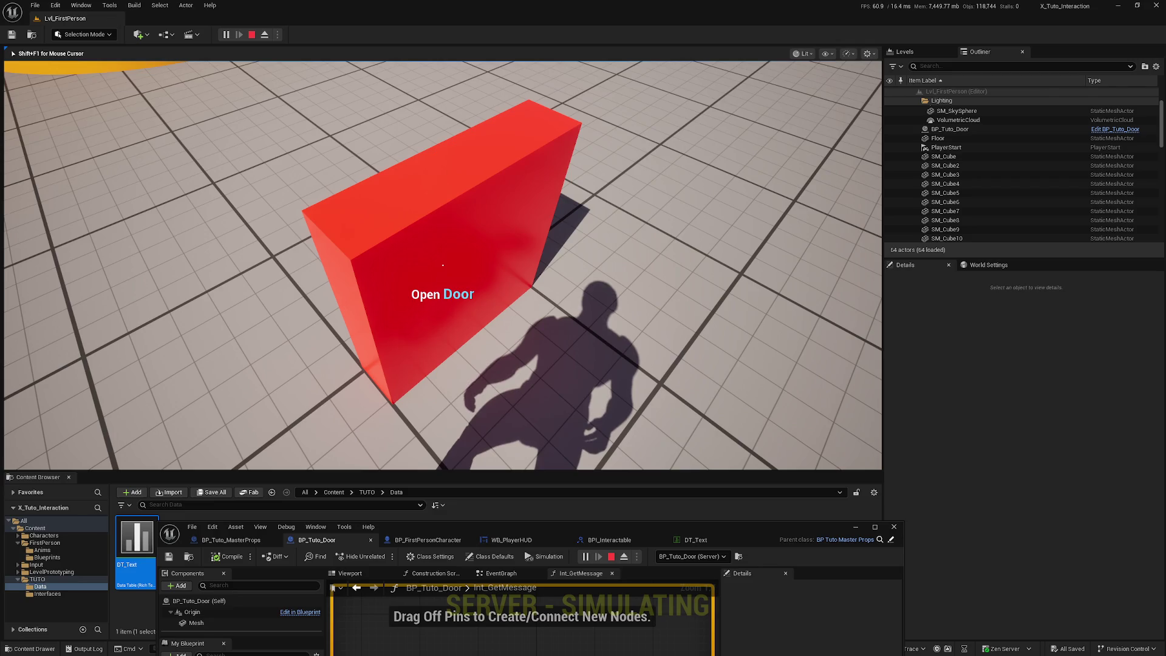
{"action": "key", "text": "a"}
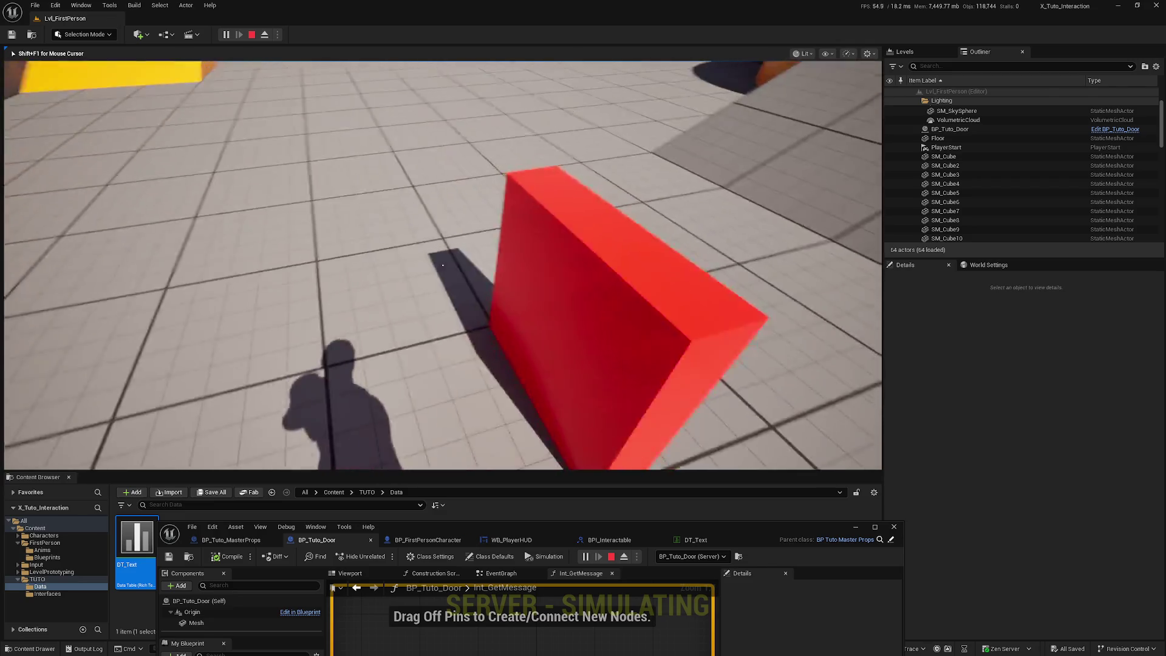
{"action": "key", "text": "w"}
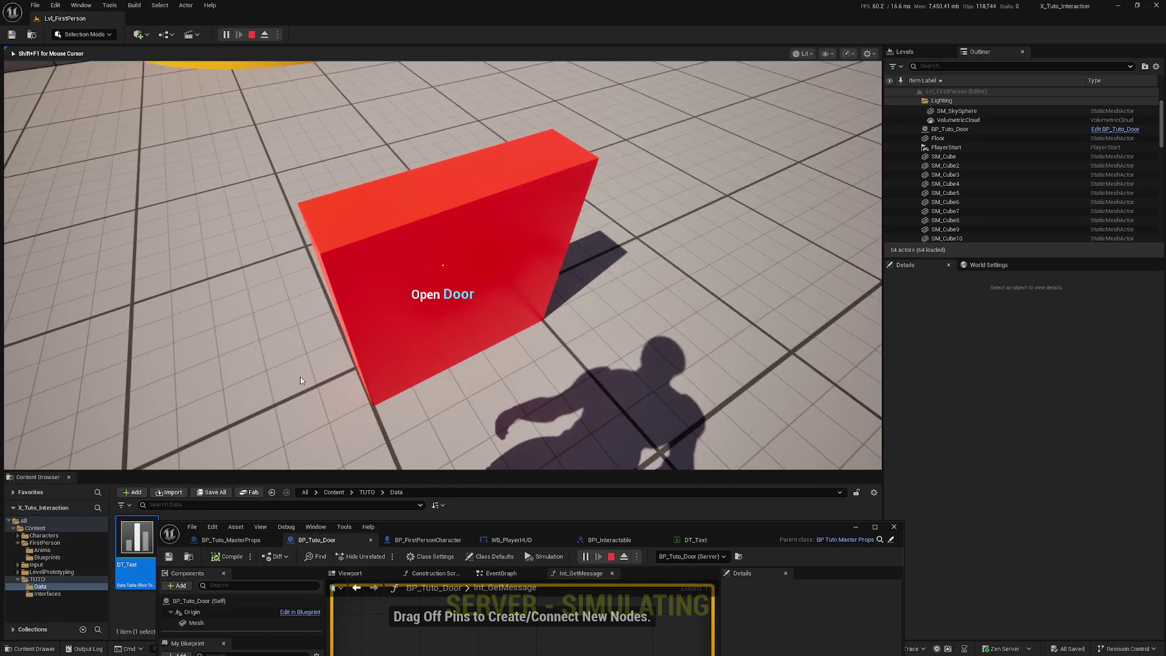
{"action": "key", "text": "Escape"}
{"action": "left_click_drag", "start_coordinate": [774, 527], "coordinate": [816, 175]}
{"action": "double_click", "coordinate": [816, 176]}
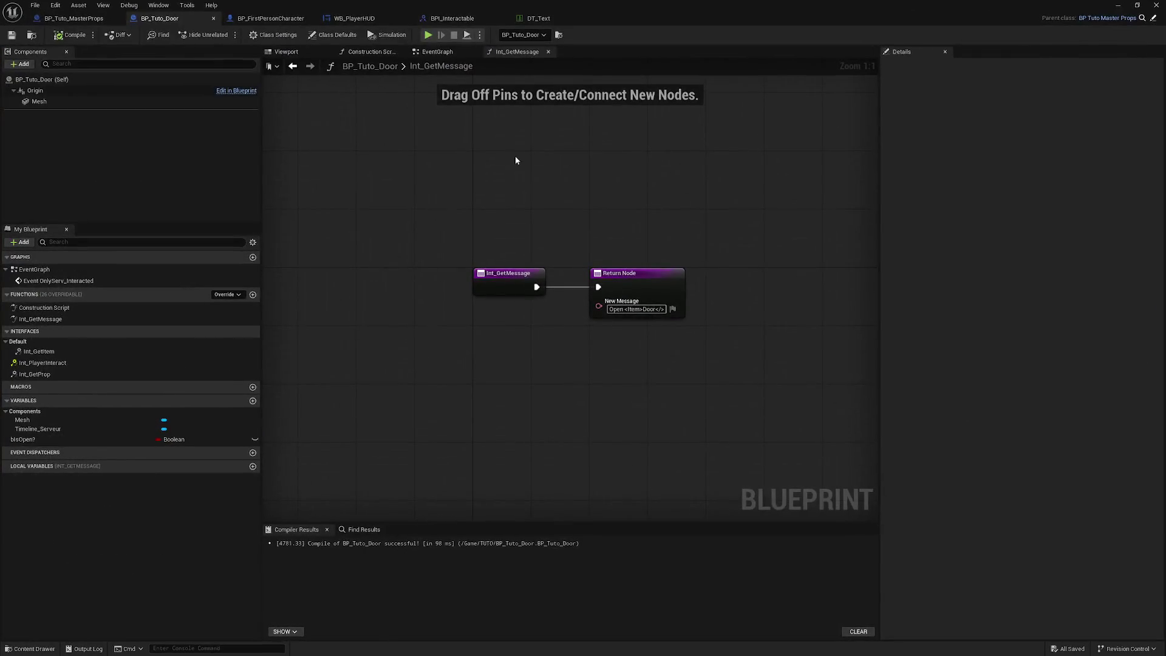
Show BP_FirstPersonCharacter's InteractionSystem graph with Set Text Message wired in, then compile and save.
{"action": "left_click", "coordinate": [479, 19]}
{"action": "left_click", "coordinate": [370, 15]}
{"action": "left_click", "coordinate": [270, 18]}
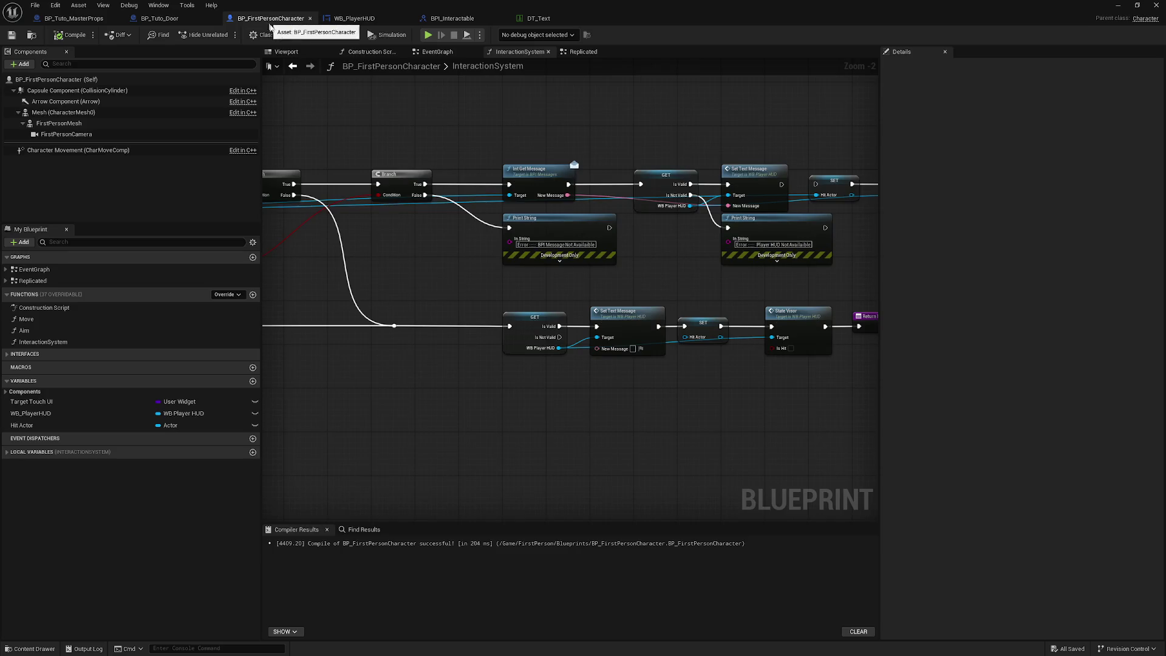
{"action": "scroll", "coordinate": [607, 210], "scroll_direction": "up", "scroll_amount": 2}
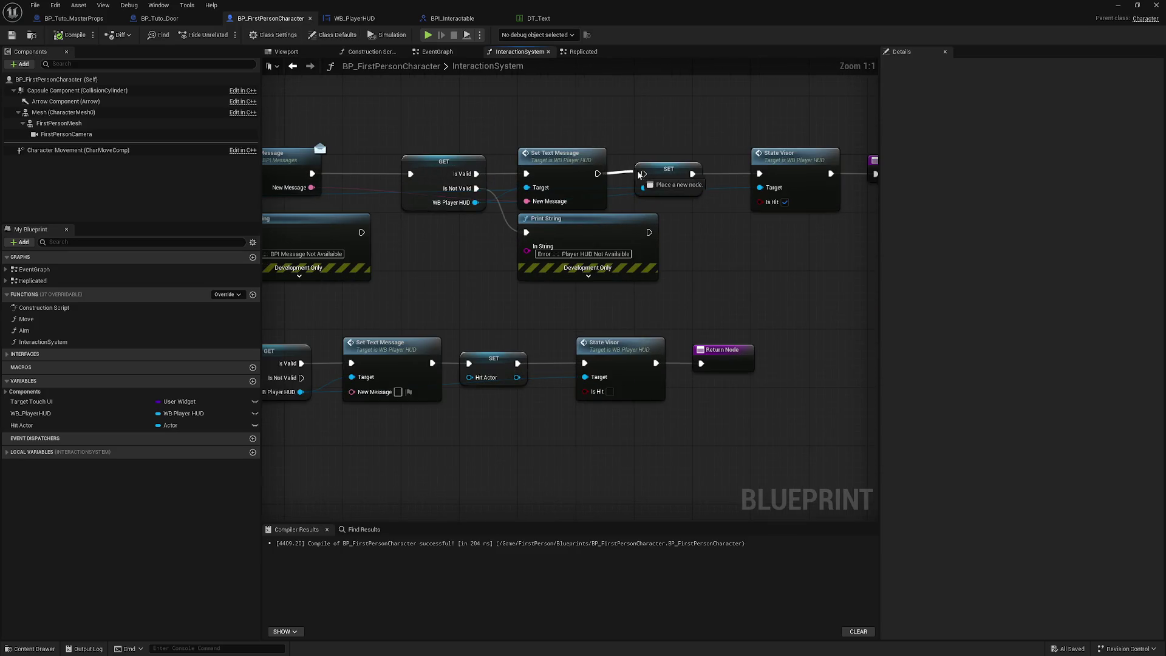
{"action": "left_click", "coordinate": [72, 35]}
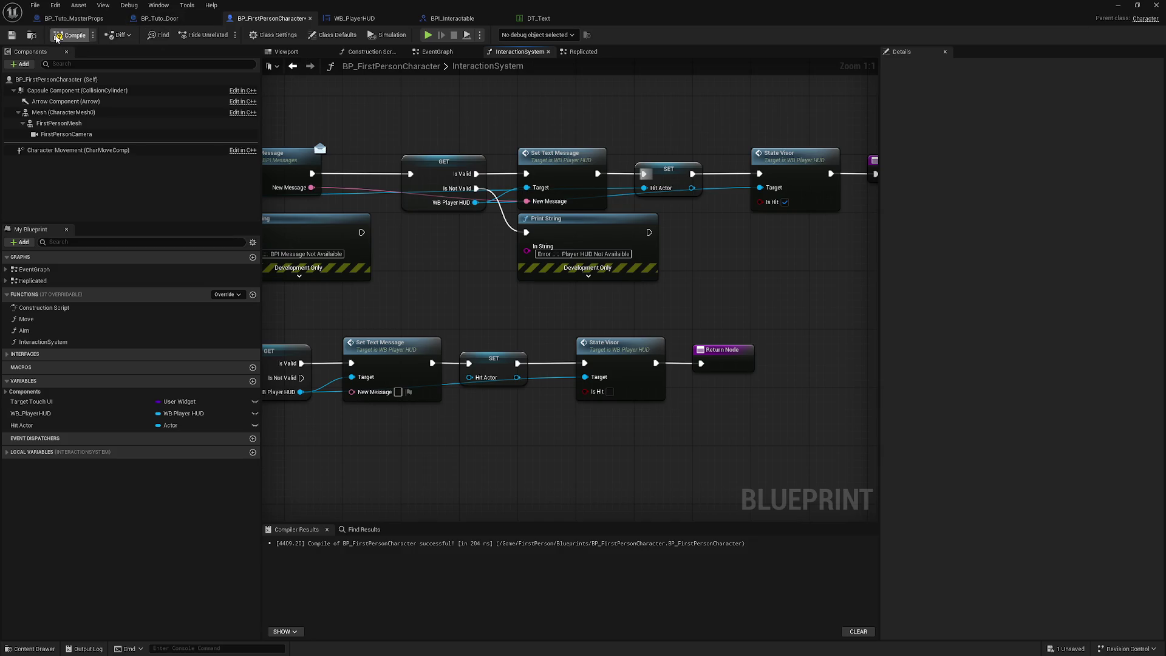
{"action": "left_click", "coordinate": [17, 36]}
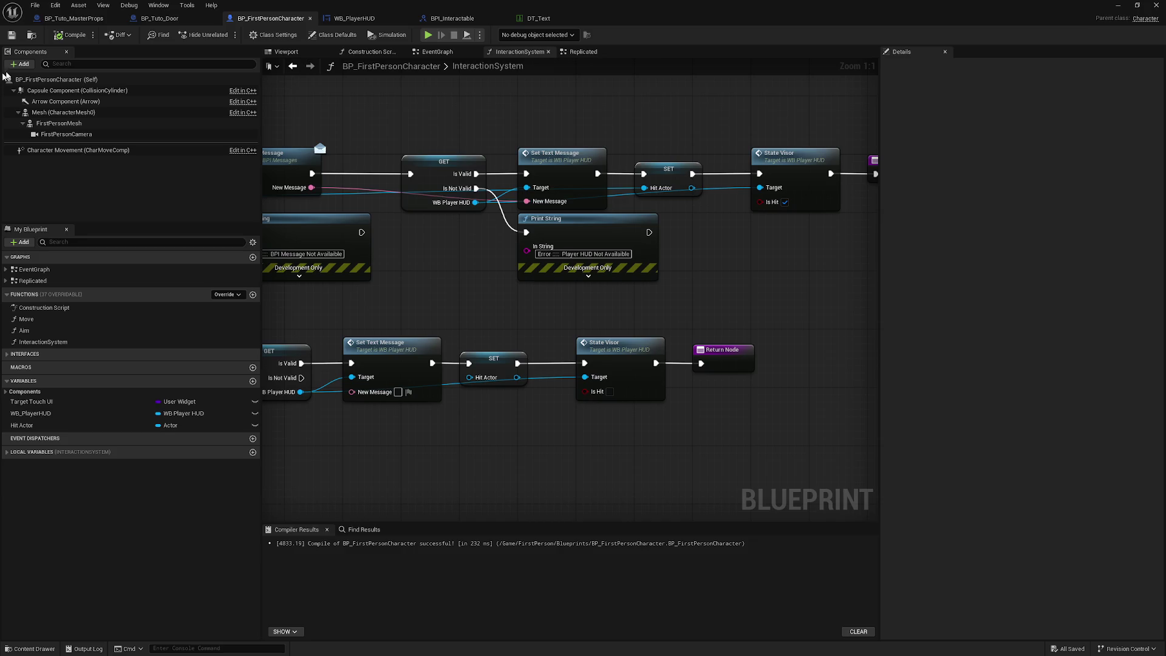
{"action": "scroll", "coordinate": [565, 225], "scroll_direction": "down", "scroll_amount": 6}
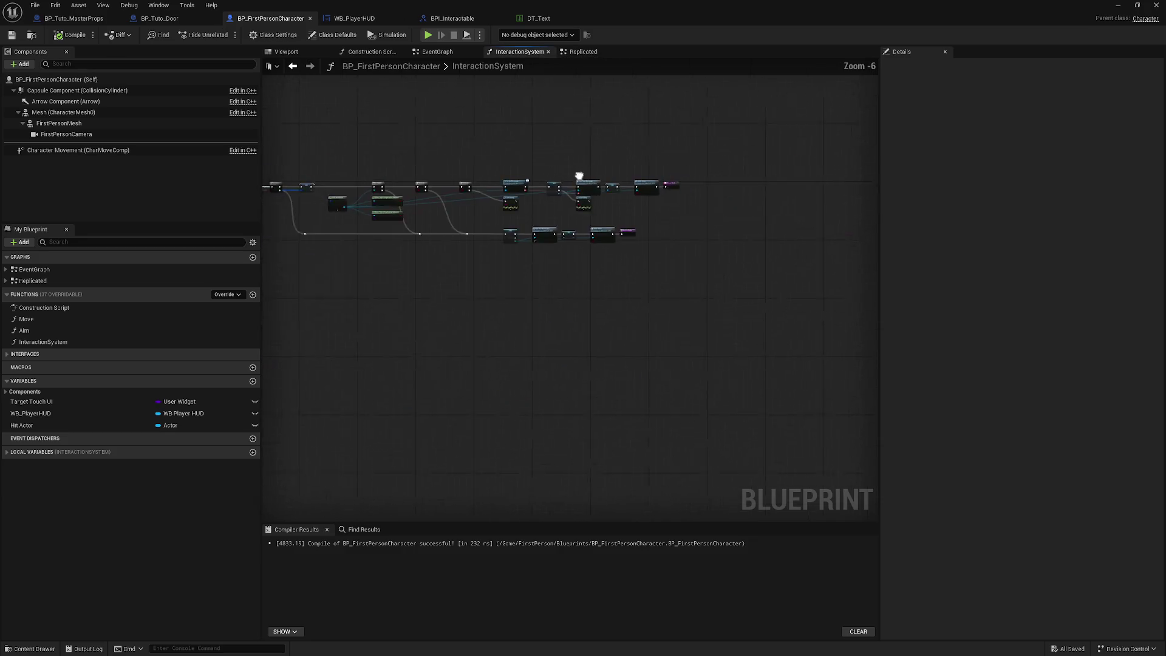
Wrap the IA_Use interaction node chain in a comment titled 'Use Actor'.
{"action": "left_click", "coordinate": [438, 51]}
{"action": "scroll", "coordinate": [521, 182], "scroll_direction": "down", "scroll_amount": 6}
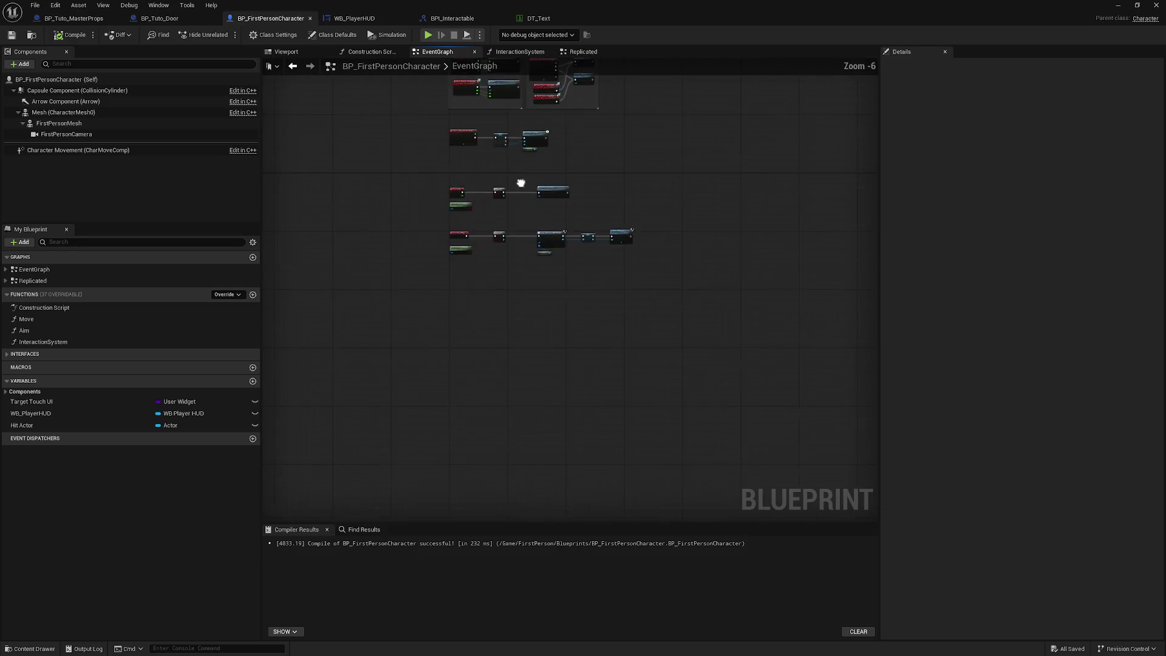
{"action": "left_click_drag", "start_coordinate": [502, 250], "coordinate": [556, 270]}
{"action": "scroll", "coordinate": [547, 274], "scroll_direction": "up", "scroll_amount": 7}
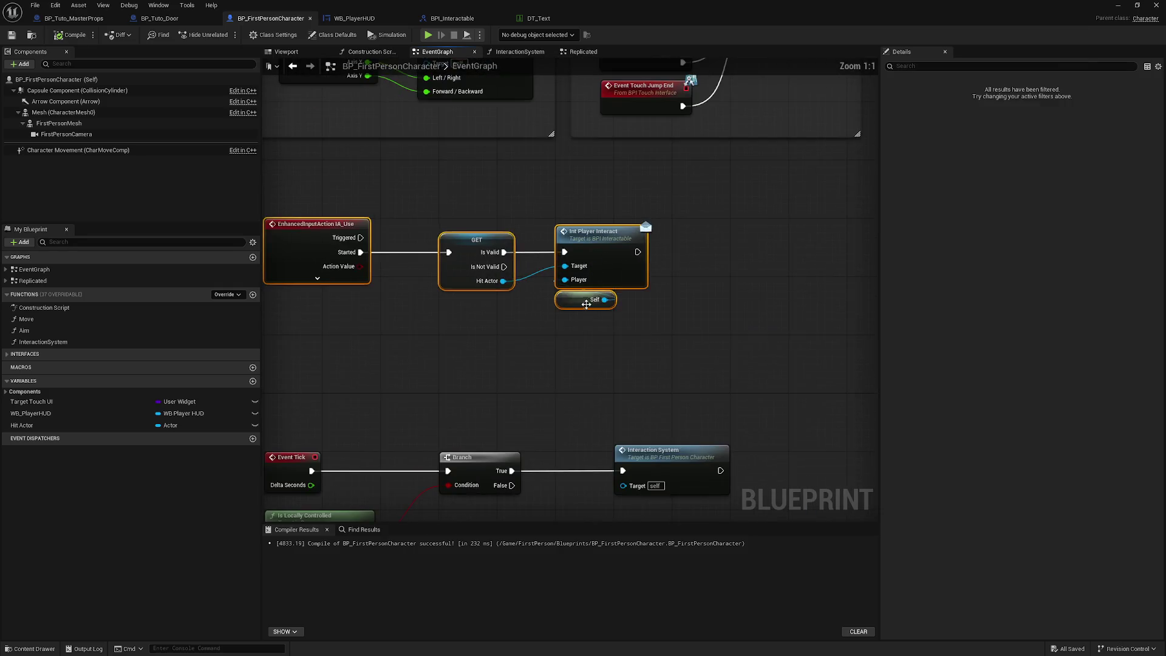
{"action": "left_click_drag", "start_coordinate": [566, 314], "coordinate": [702, 347]}
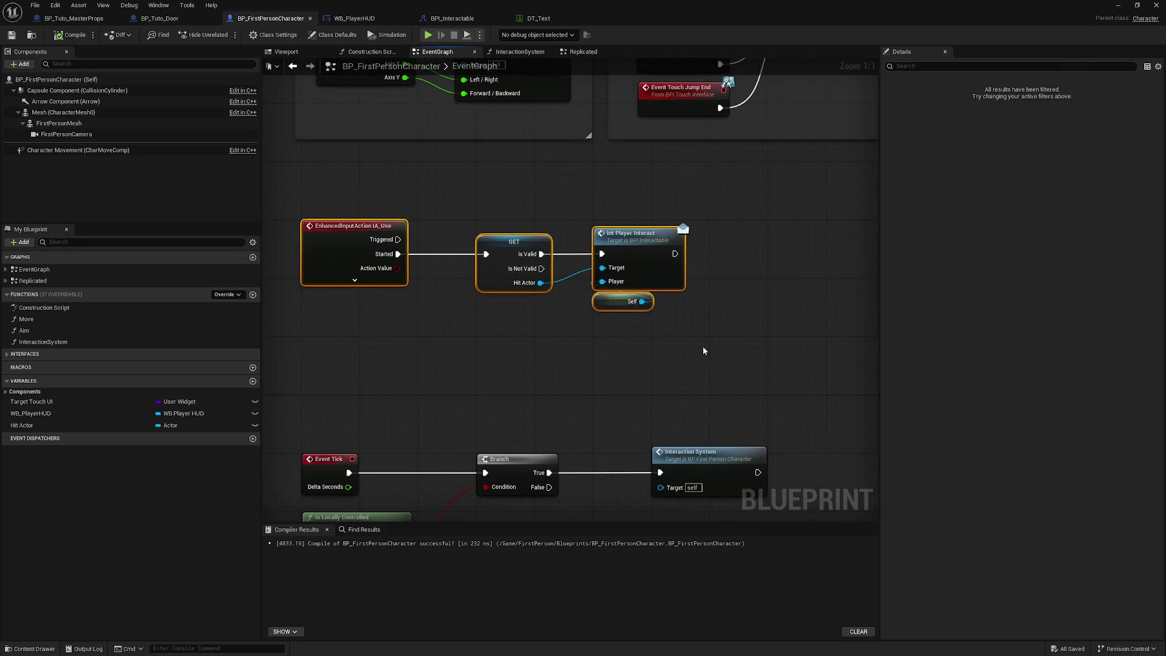
{"action": "type", "text": "c"}
{"action": "type", "text": "Use"}
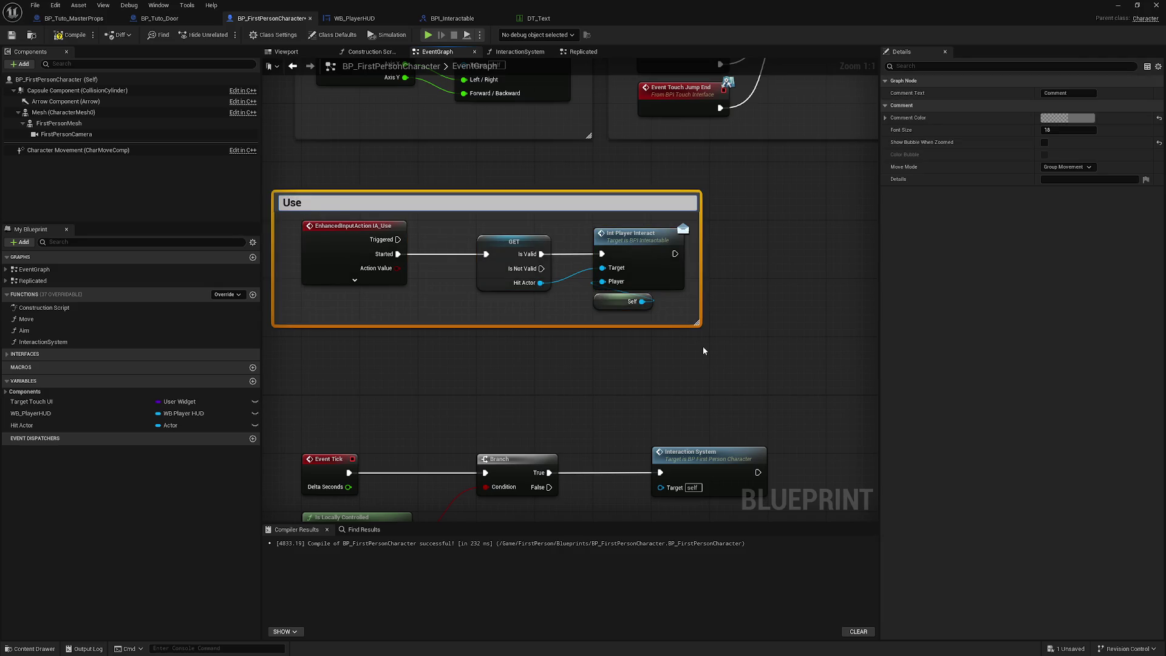
{"action": "type", "text": "ctor"}
{"action": "key", "text": "Return"}
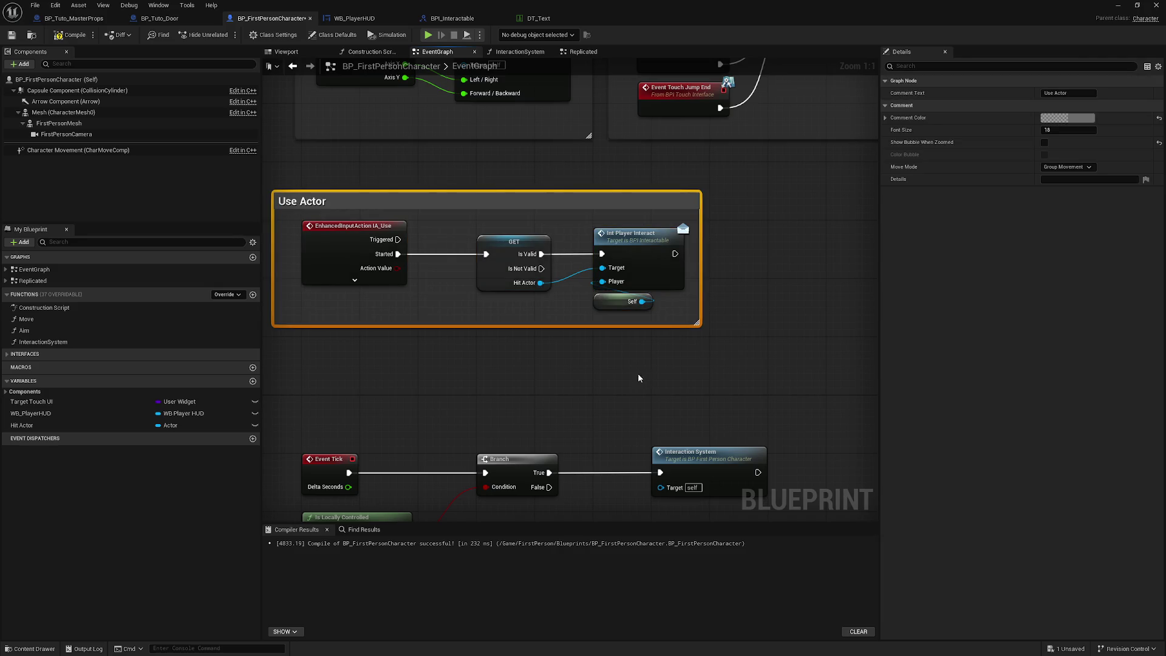
Comment the Event Tick interaction nodes as 'Get Item touch with sphere trace'.
{"action": "scroll", "coordinate": [629, 175], "scroll_direction": "down", "scroll_amount": 3}
{"action": "mouse_move", "coordinate": [395, 201]}
{"action": "left_mouse_down"}
{"action": "mouse_move", "coordinate": [494, 251]}
{"action": "mouse_move", "coordinate": [705, 301]}
{"action": "left_mouse_up"}
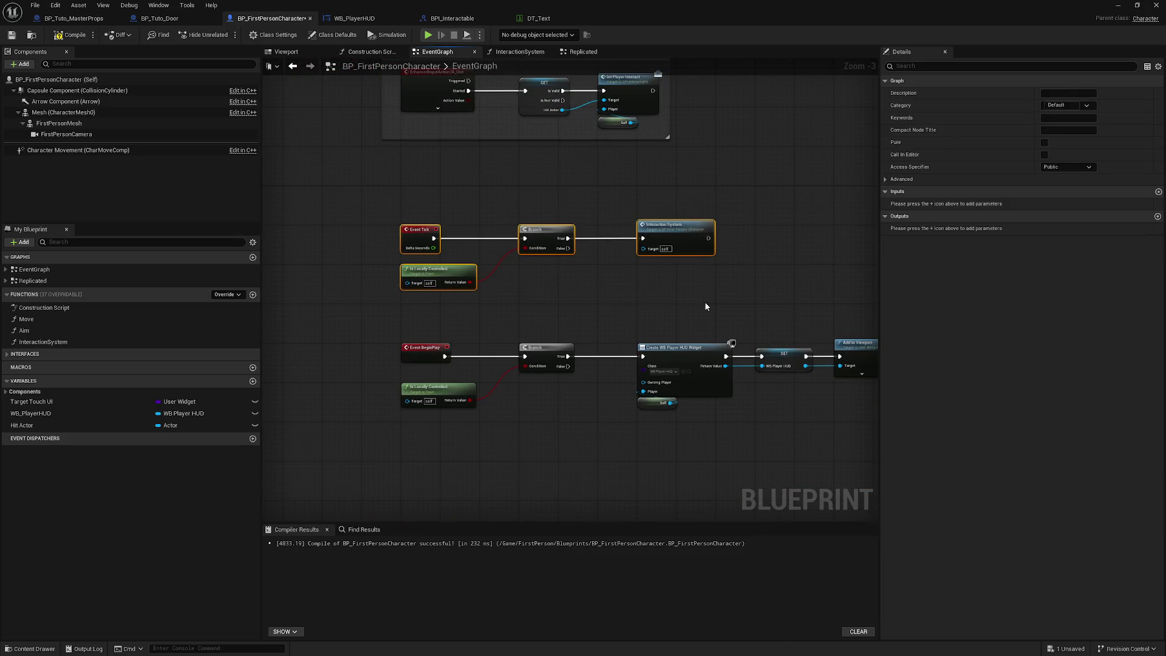
{"action": "key", "text": "c"}
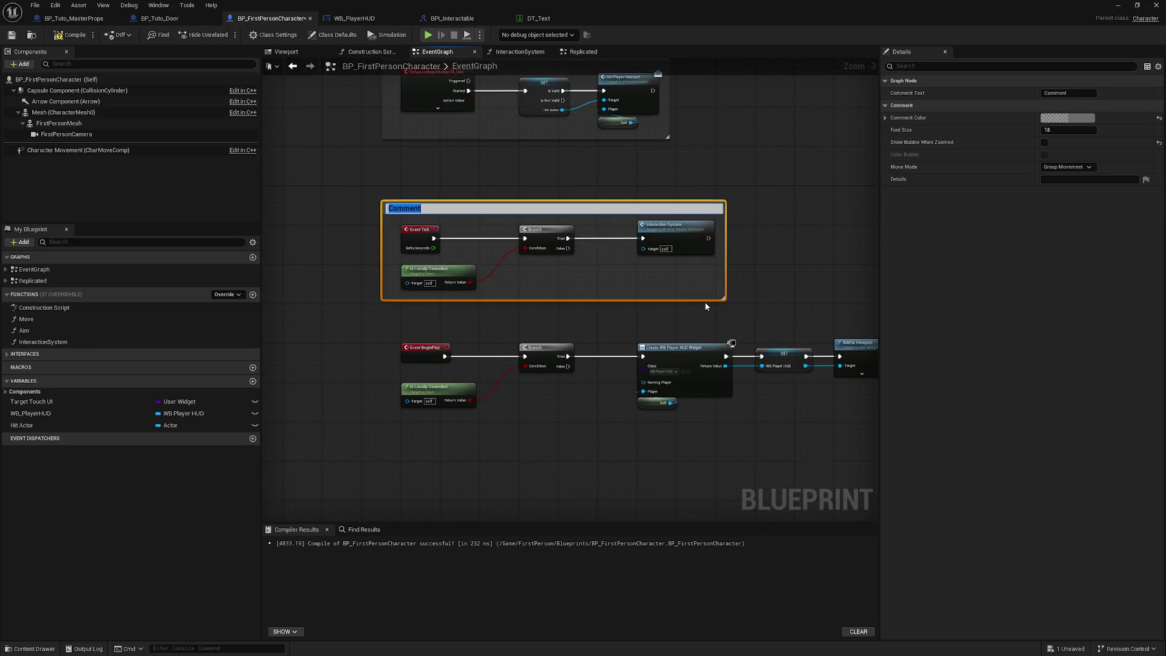
{"action": "type", "text": "T"}
{"action": "type", "text": "trace"}
{"action": "key", "text": "Return"}
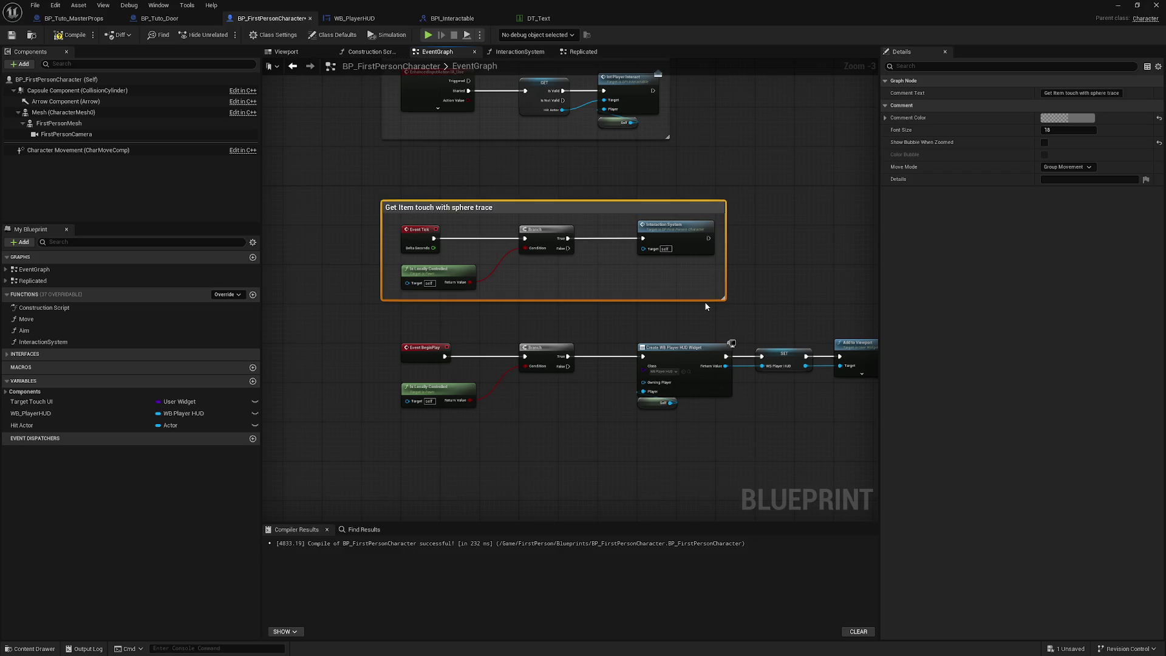
Comment the BeginPlay HUD creation nodes as 'Create HUD Player' and compile the blueprint.
{"action": "left_click_drag", "start_coordinate": [442, 359], "coordinate": [375, 292]}
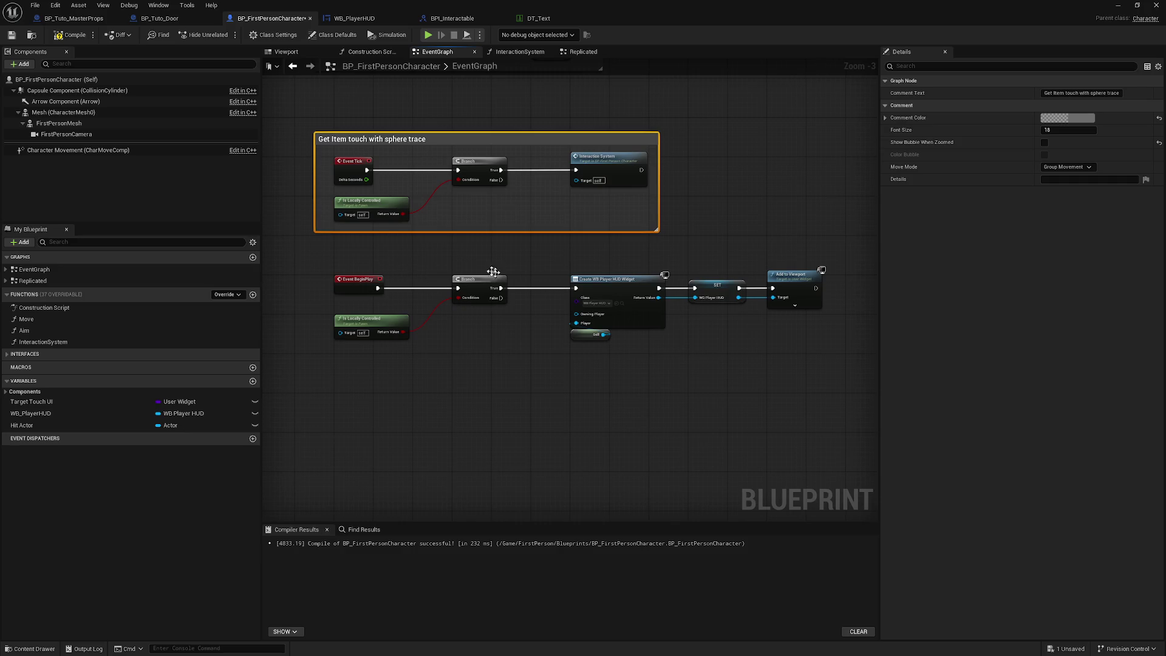
{"action": "left_click_drag", "start_coordinate": [320, 243], "coordinate": [808, 409]}
{"action": "type", "text": "Create In"}
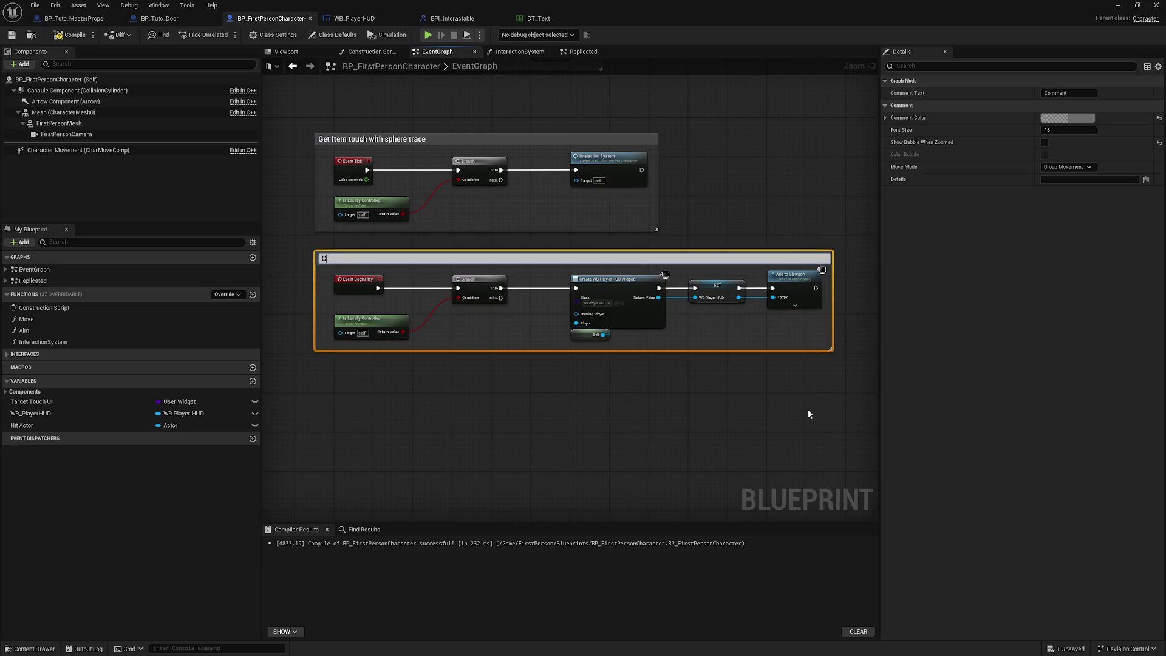
{"action": "key", "text": "BackSpace"}
{"action": "key", "text": "BackSpace"}
{"action": "type", "text": "HU"}
{"action": "key", "text": "BackSpace"}
{"action": "type", "text": "D Pla"}
{"action": "type", "text": "yer"}
{"action": "key", "text": "Return"}
{"action": "left_click", "coordinate": [658, 473]}
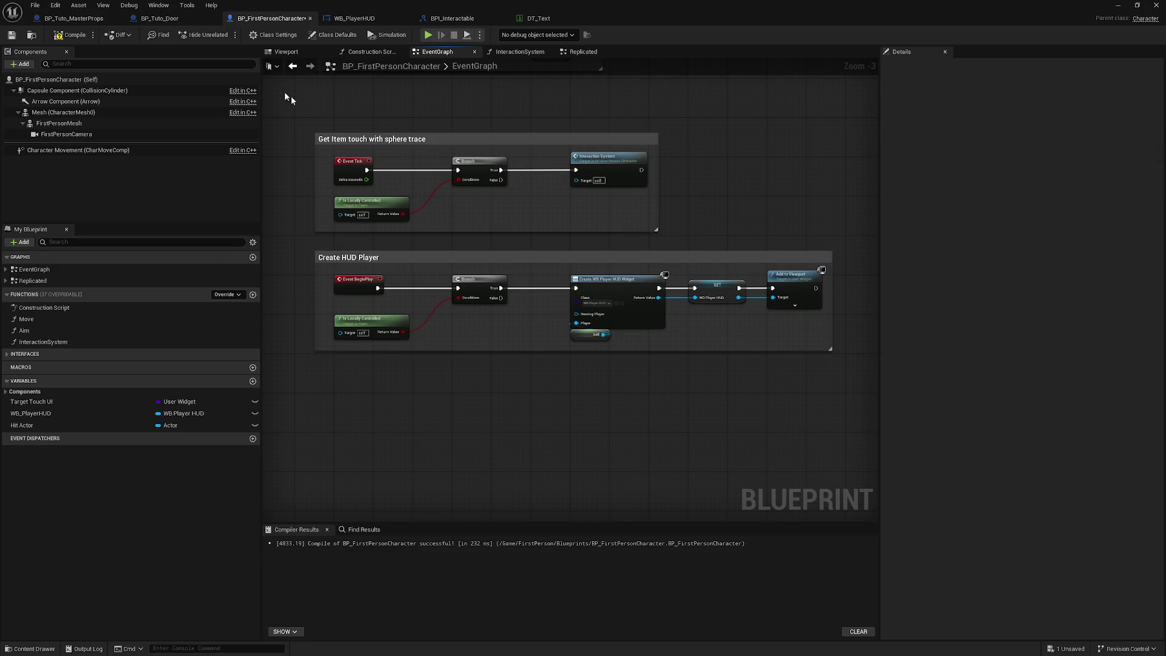
{"action": "left_click", "coordinate": [71, 35]}
Save and close the character blueprint, then fly the view out over the arena.
{"action": "left_click", "coordinate": [12, 35]}
{"action": "left_click", "coordinate": [1154, 9]}
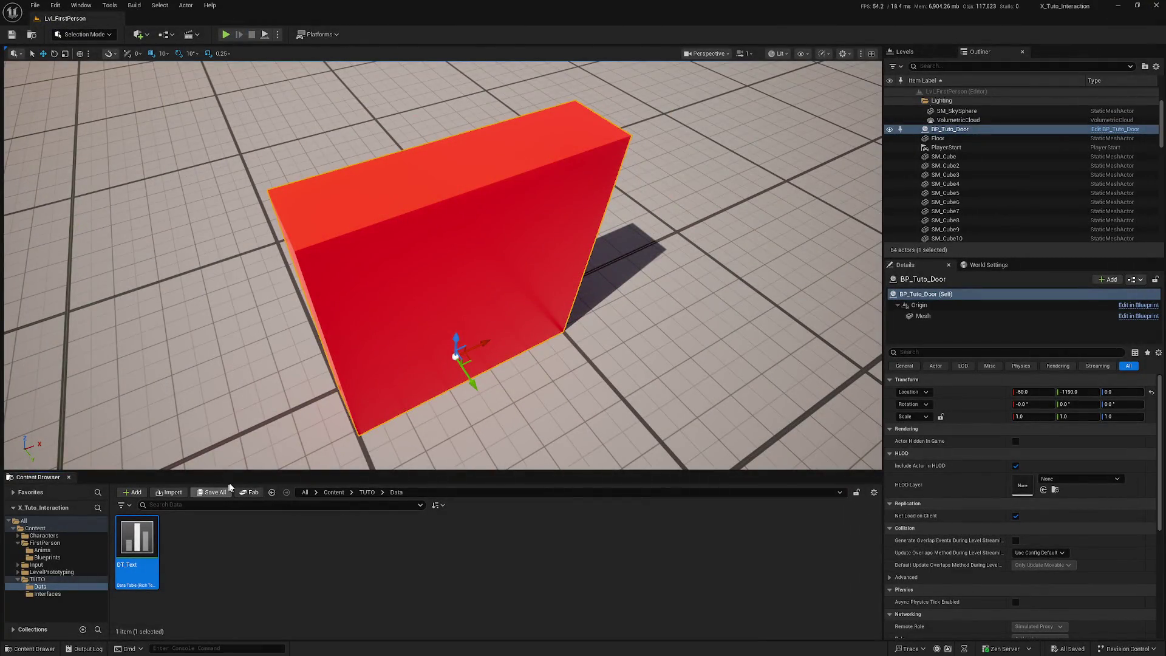
{"action": "mouse_move", "coordinate": [231, 450]}
{"action": "left_mouse_down"}
{"action": "mouse_move", "coordinate": [207, 431]}
{"action": "mouse_move", "coordinate": [162, 468]}
{"action": "left_mouse_up"}
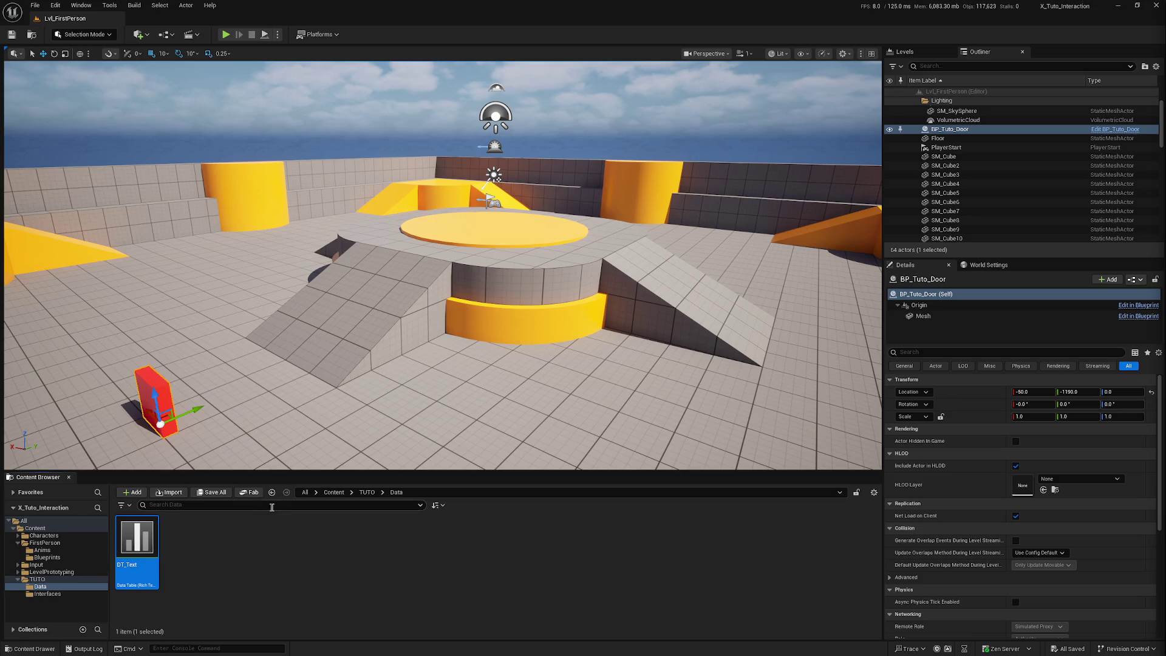
Close the tutorial project, maximize VoidRaider, and open WB_Memorial from Core > Blueprints > Widgets > Menu.
{"action": "left_click", "coordinate": [1149, 6]}
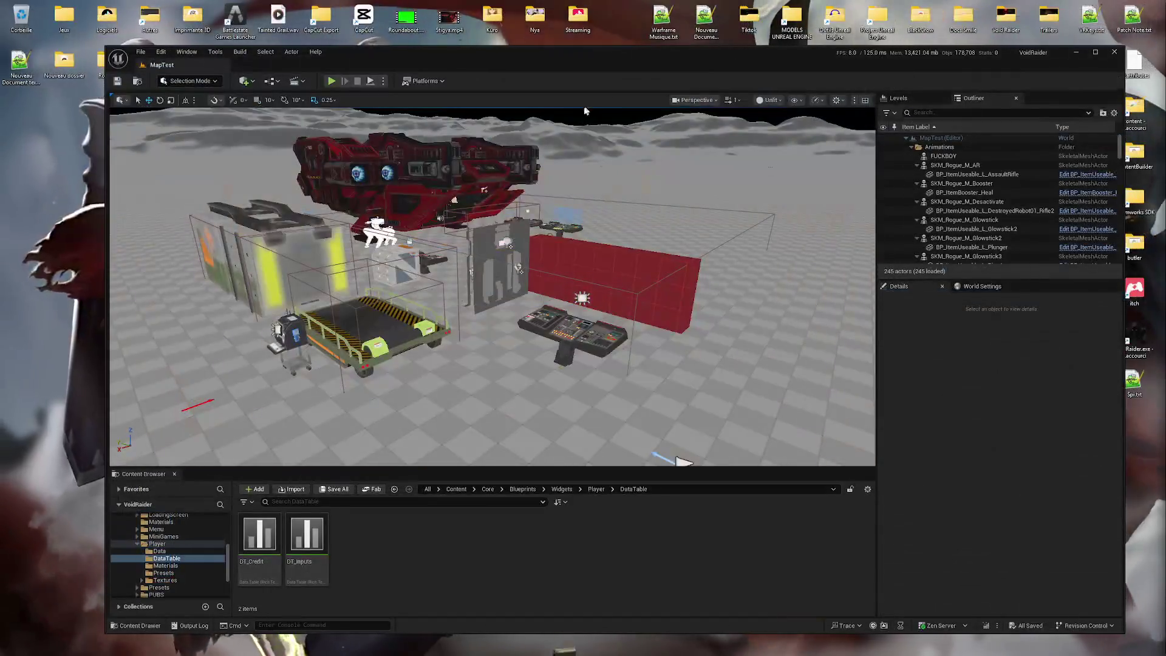
{"action": "double_click", "coordinate": [494, 59]}
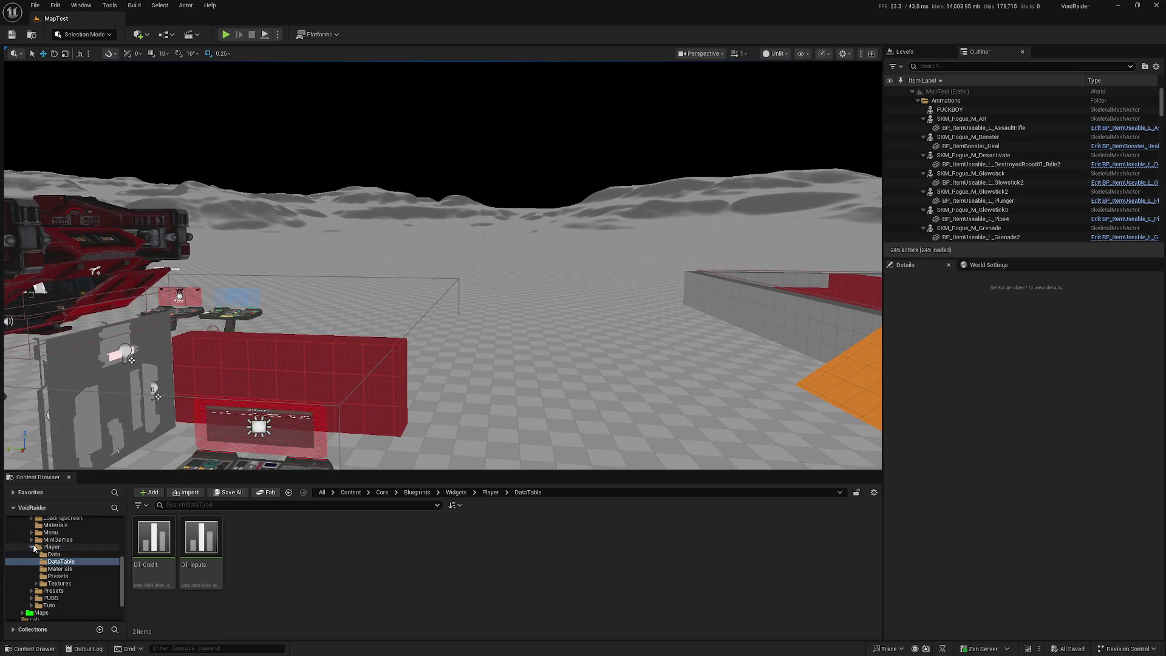
{"action": "left_click", "coordinate": [32, 547]}
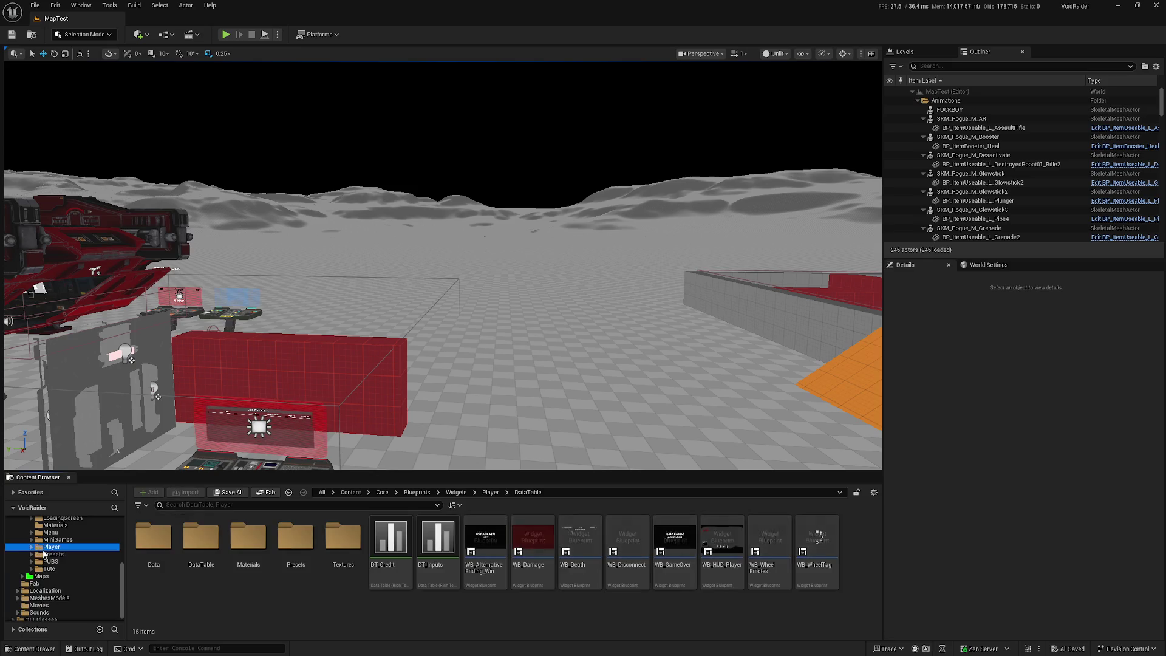
{"action": "left_click", "coordinate": [28, 535]}
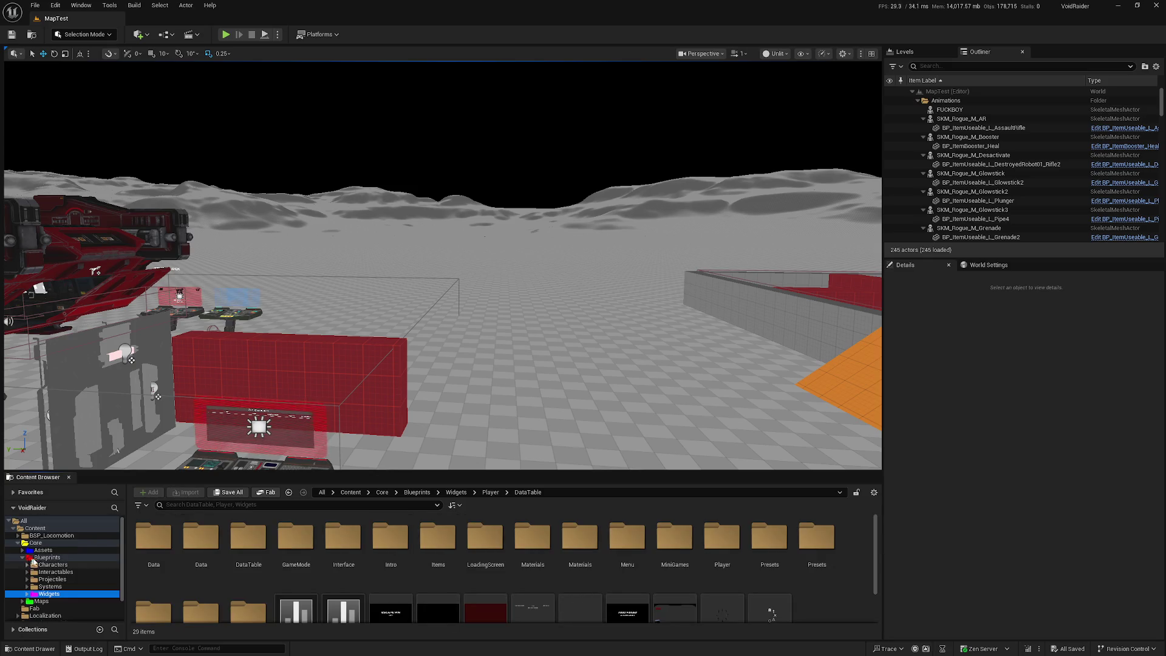
{"action": "left_click", "coordinate": [56, 571]}
{"action": "left_click", "coordinate": [48, 594]}
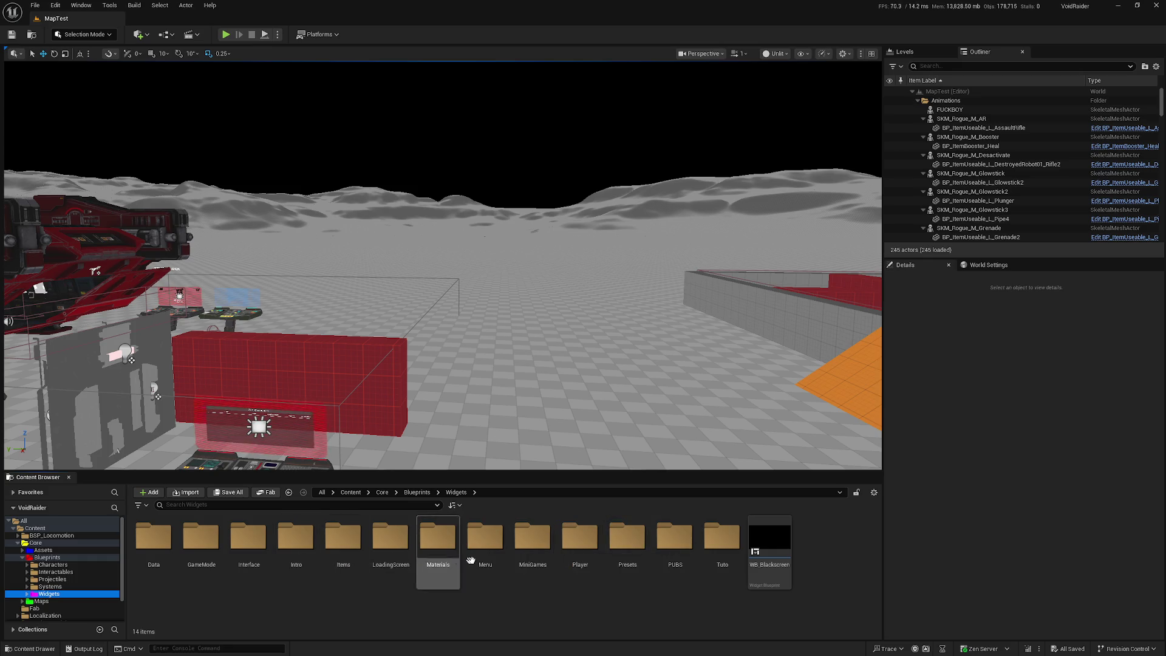
{"action": "double_click", "coordinate": [486, 544]}
{"action": "double_click", "coordinate": [486, 542]}
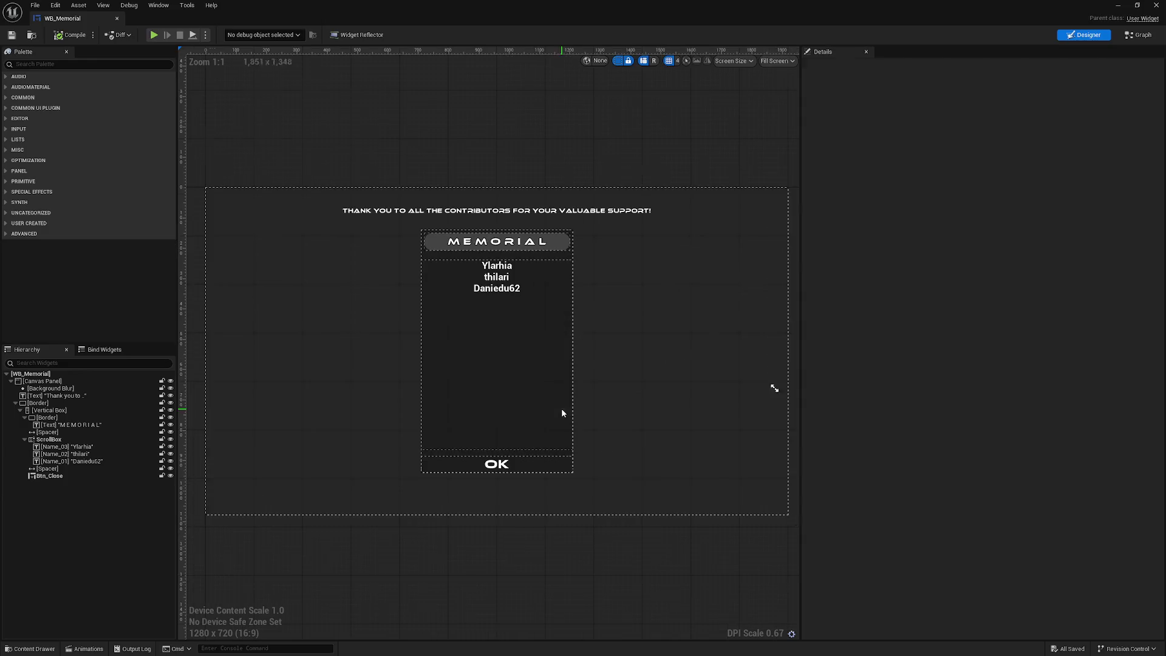
Duplicate the first contributor name text in the ScrollBox and drag the copy into place.
{"action": "left_click", "coordinate": [89, 447]}
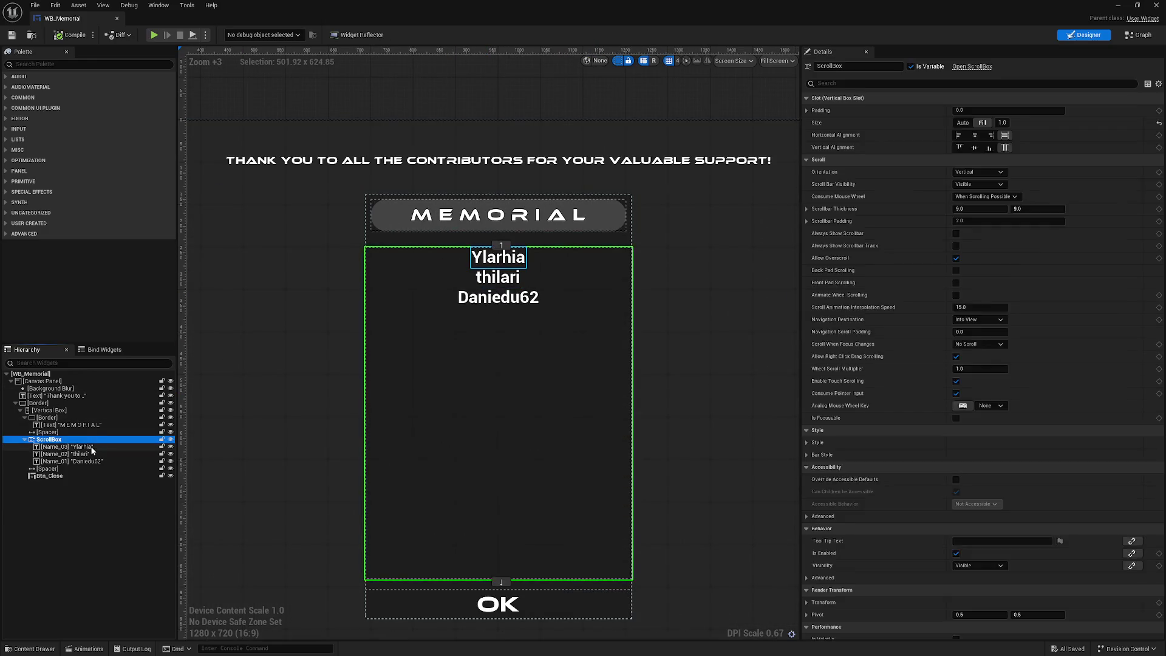
{"action": "key", "text": "ctrl+d"}
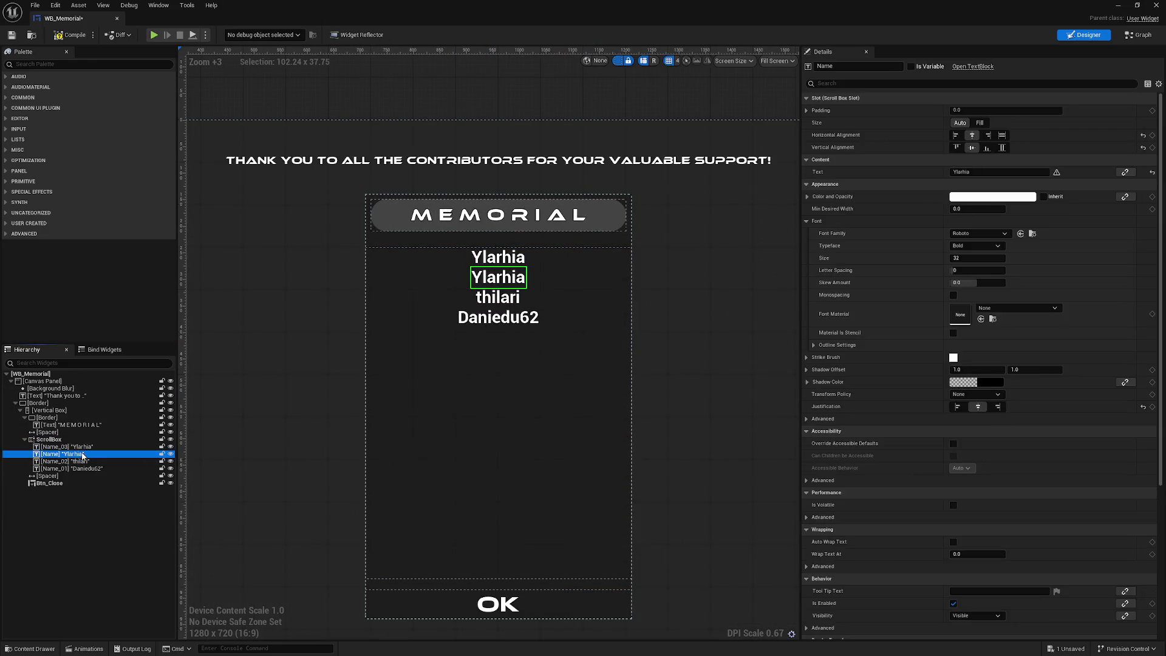
{"action": "double_click", "coordinate": [65, 456]}
{"action": "key", "text": "Return"}
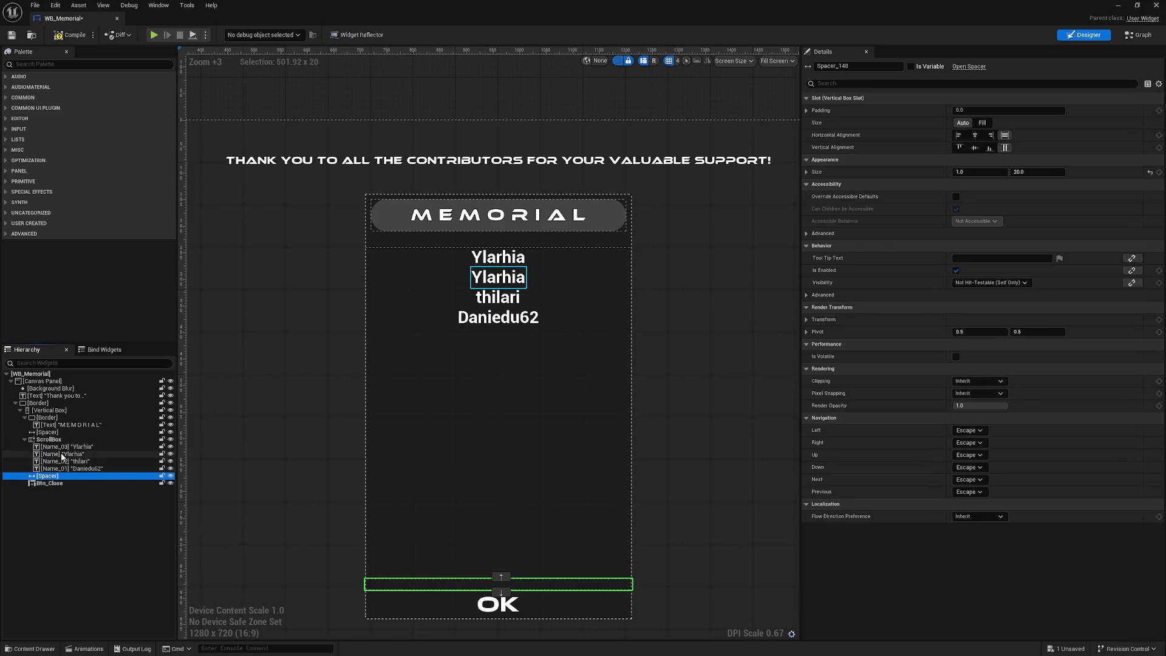
{"action": "left_click_drag", "start_coordinate": [65, 455], "coordinate": [54, 447]}
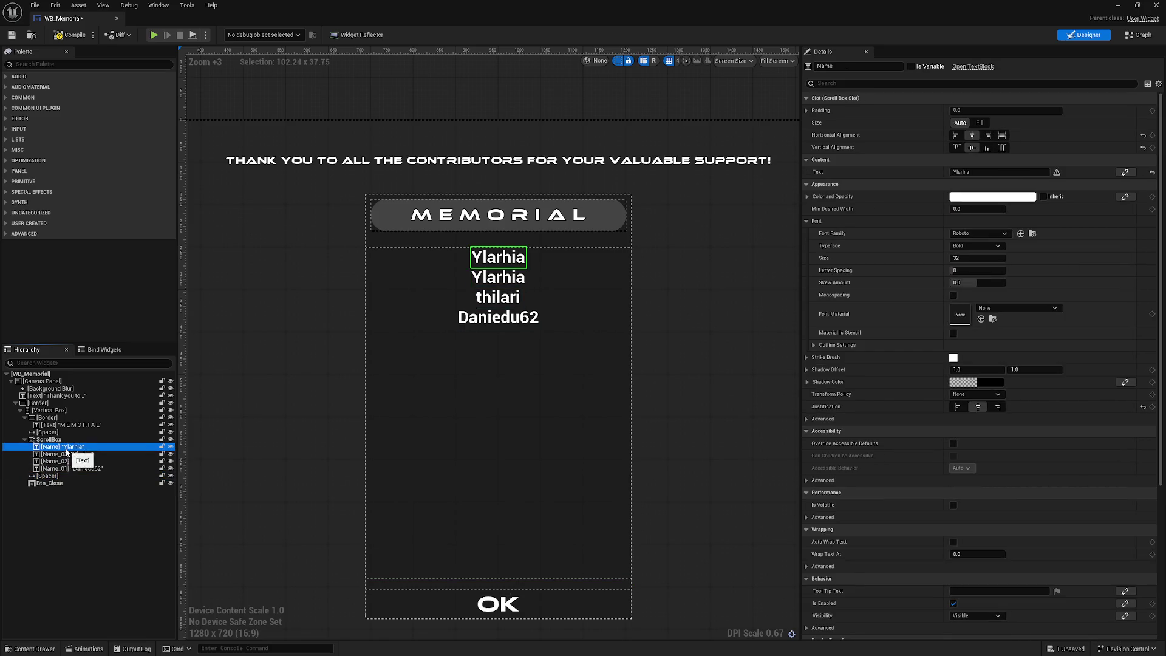